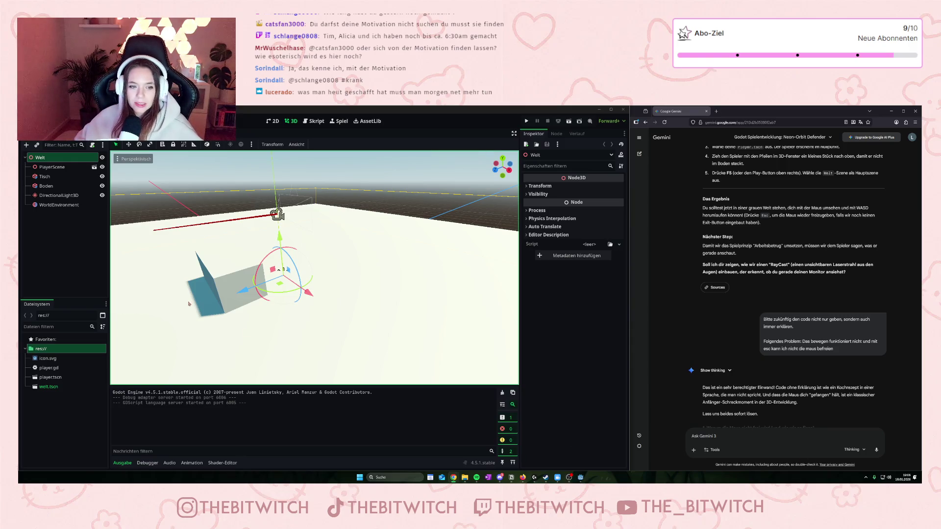
- Select the Tisch table box and orbit the 3D view around it
left_click(231, 282)
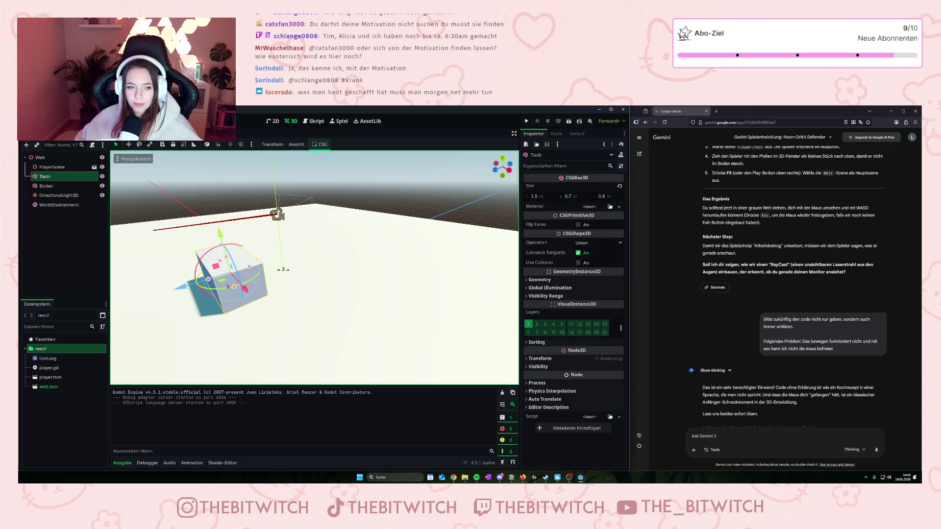
mouse_move(215, 258)
left_mouse_down()
mouse_move(307, 293)
mouse_move(185, 294)
mouse_move(181, 262)
mouse_move(114, 329)
mouse_move(252, 293)
left_mouse_up()
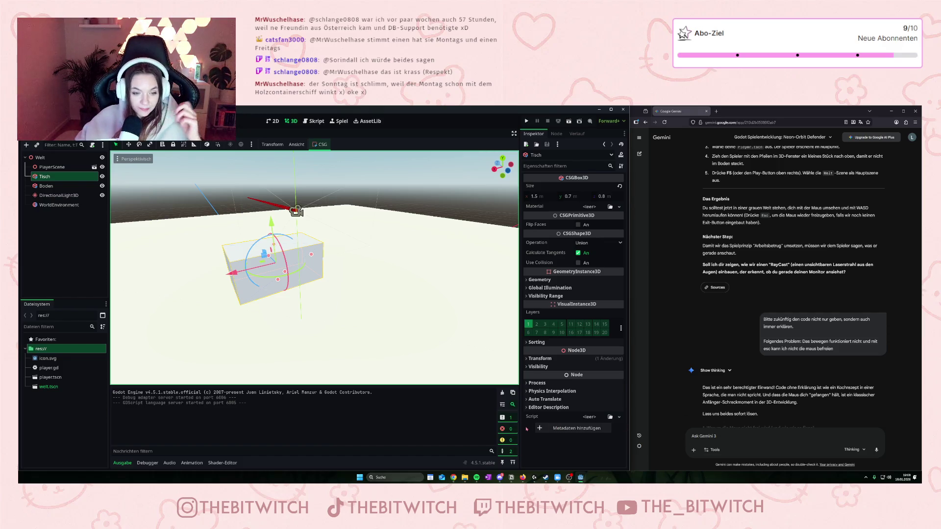
scroll(215, 228, "up", 3)
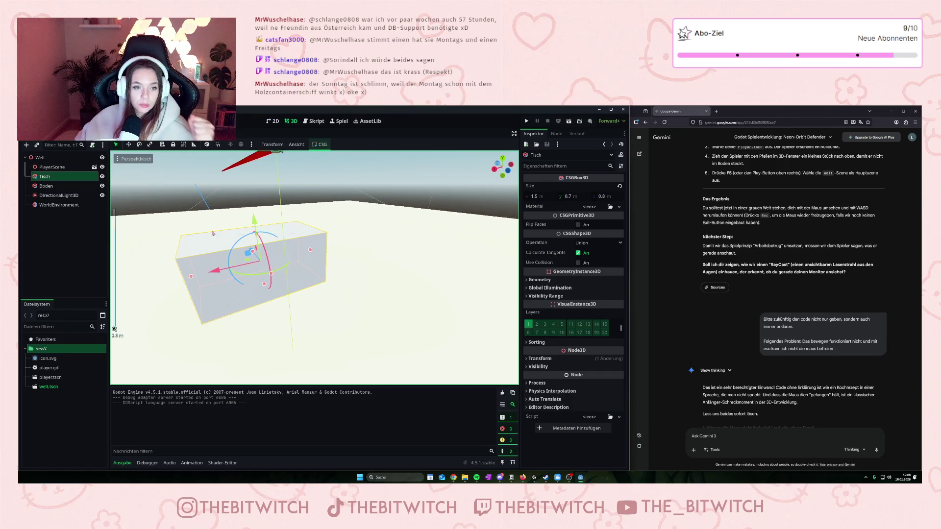
mouse_move(250, 324)
left_mouse_down()
mouse_move(332, 325)
mouse_move(297, 314)
left_mouse_up()
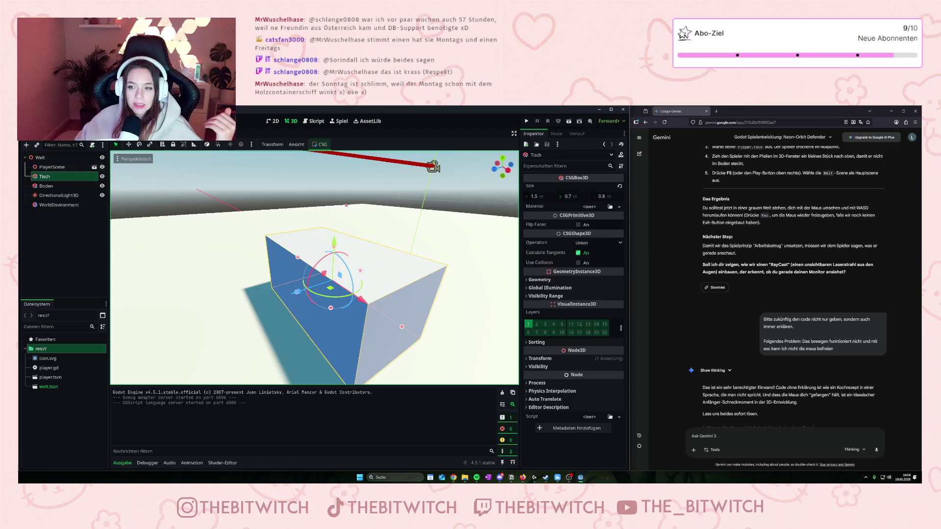
scroll(770, 288, "up", 5)
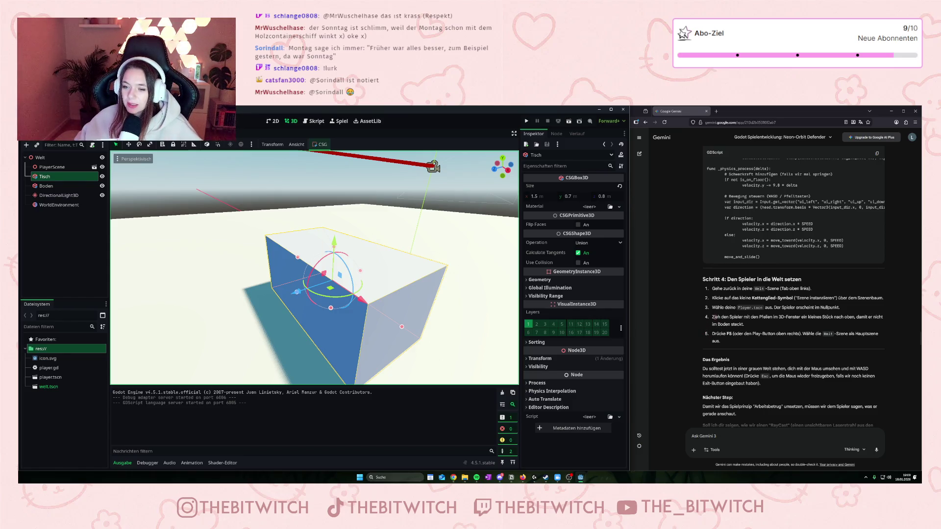
scroll(731, 307, "down", 6)
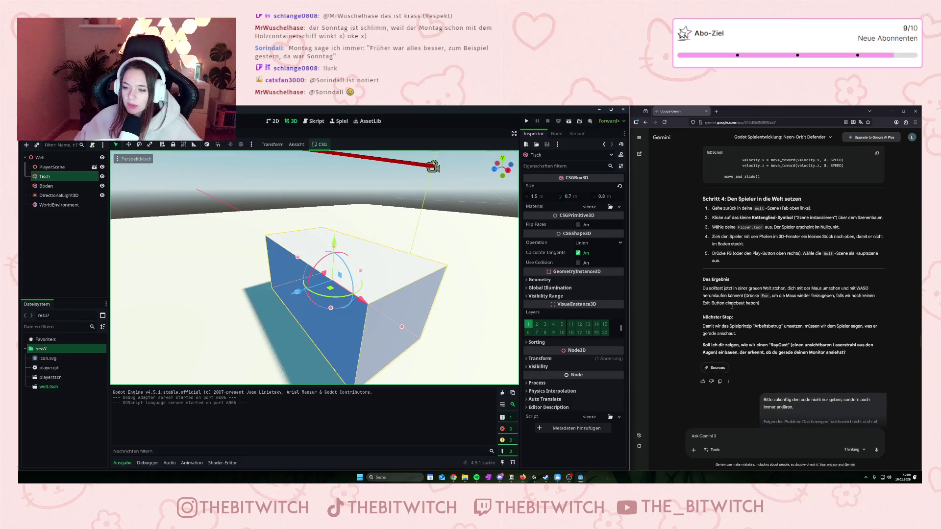
scroll(731, 307, "down", 3)
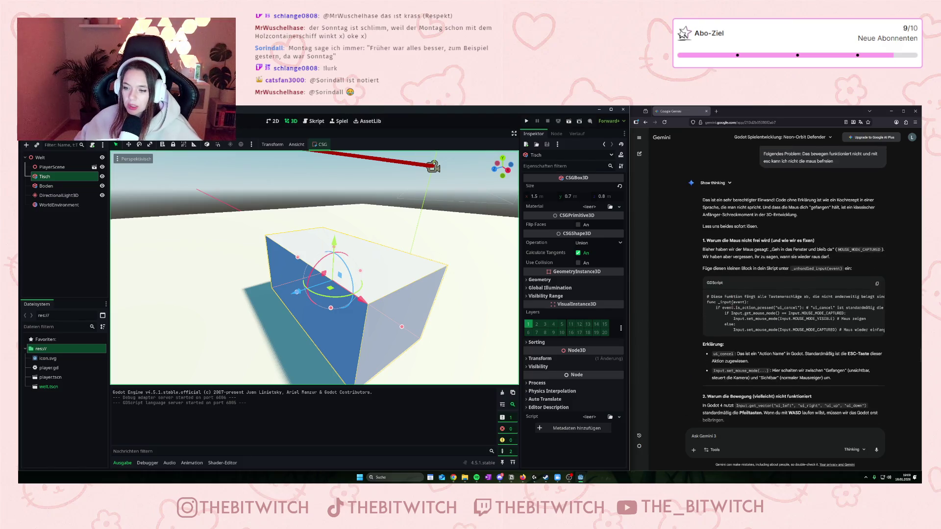
scroll(470, 279, "down", 2)
left_click(40, 157)
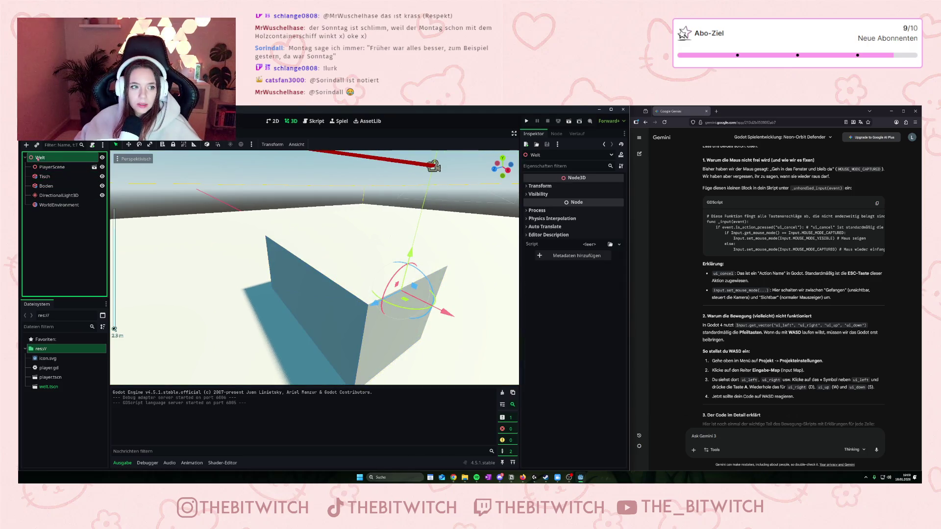
right_click(40, 158)
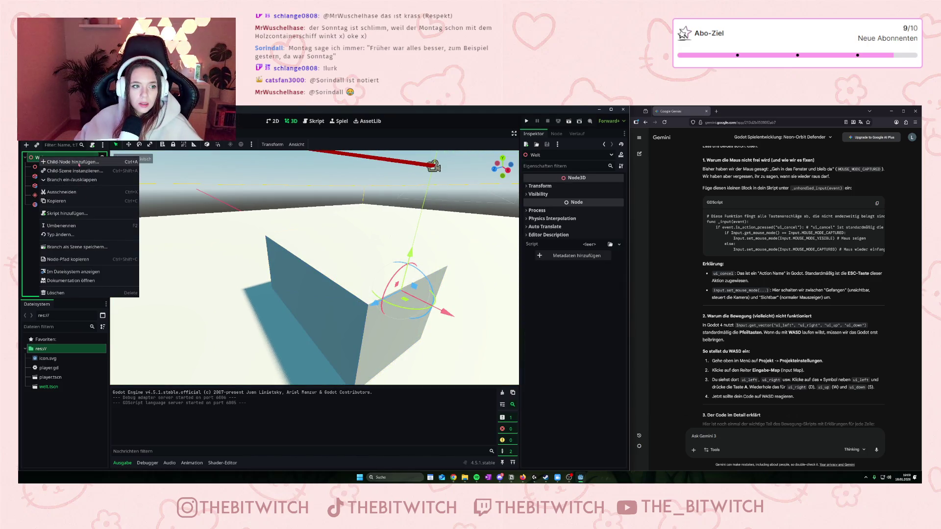
left_click(79, 163)
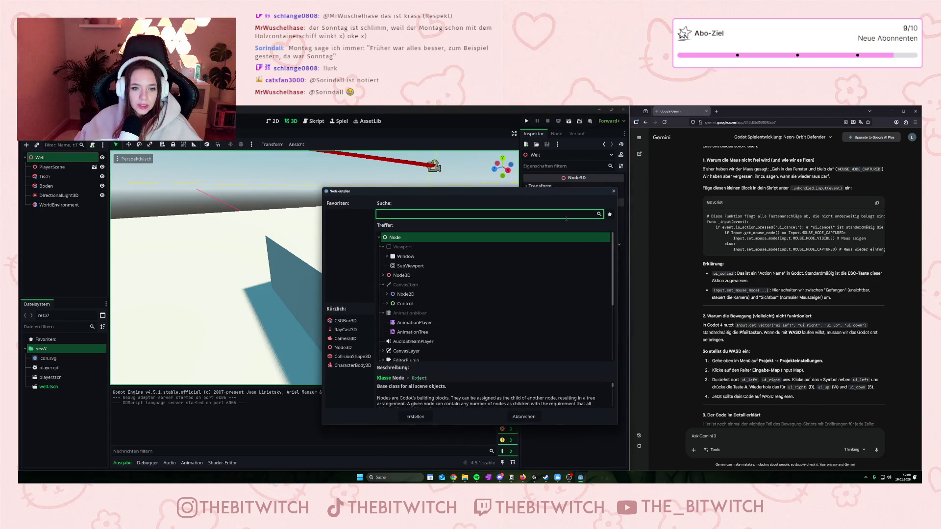
type("gsc")
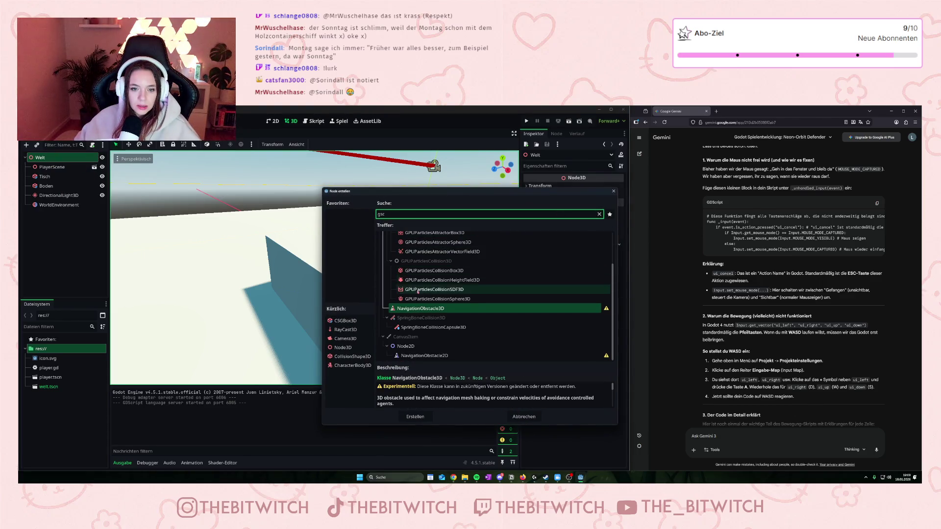
scroll(435, 277, "up", 3)
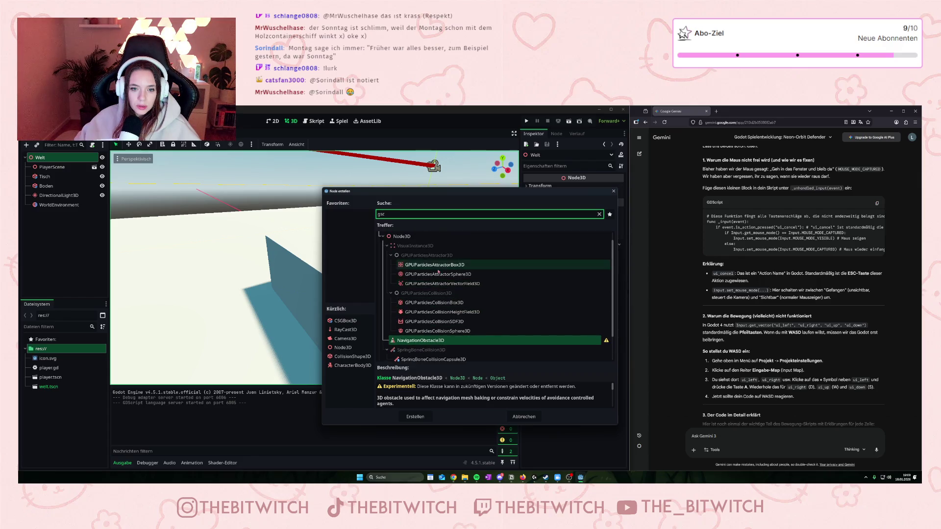
key("BackSpace")
key("BackSpace")
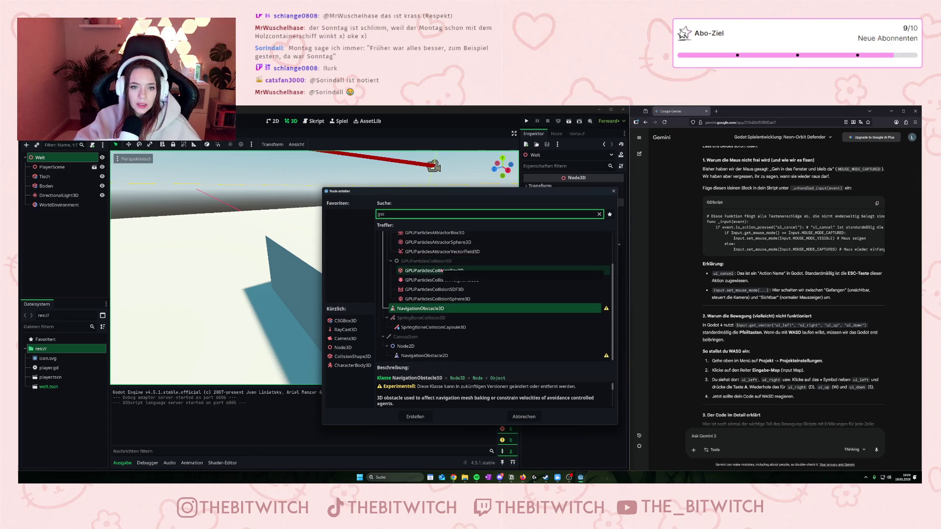
type("c")
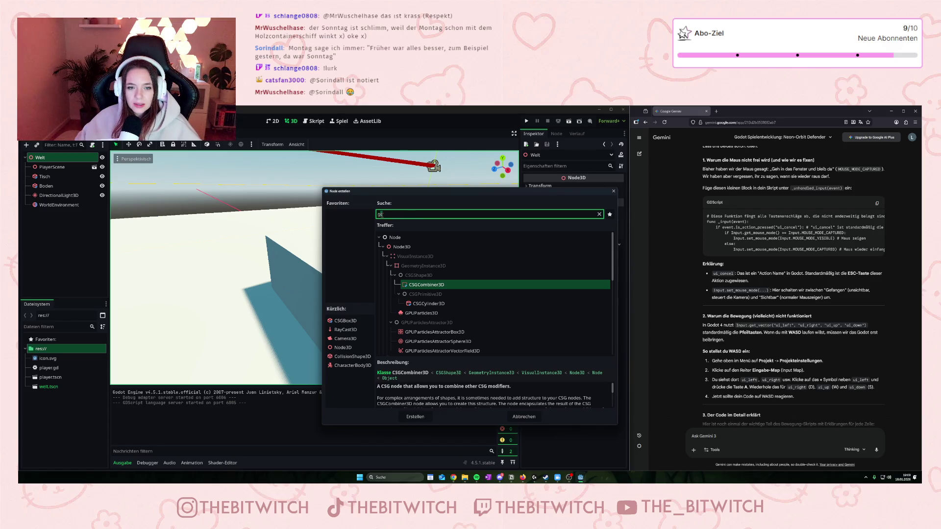
type("s")
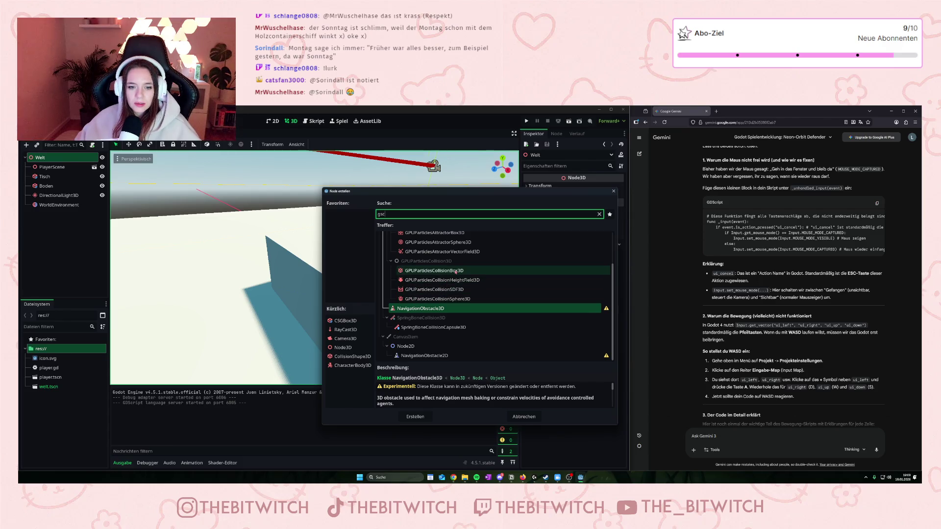
scroll(438, 289, "up", 3)
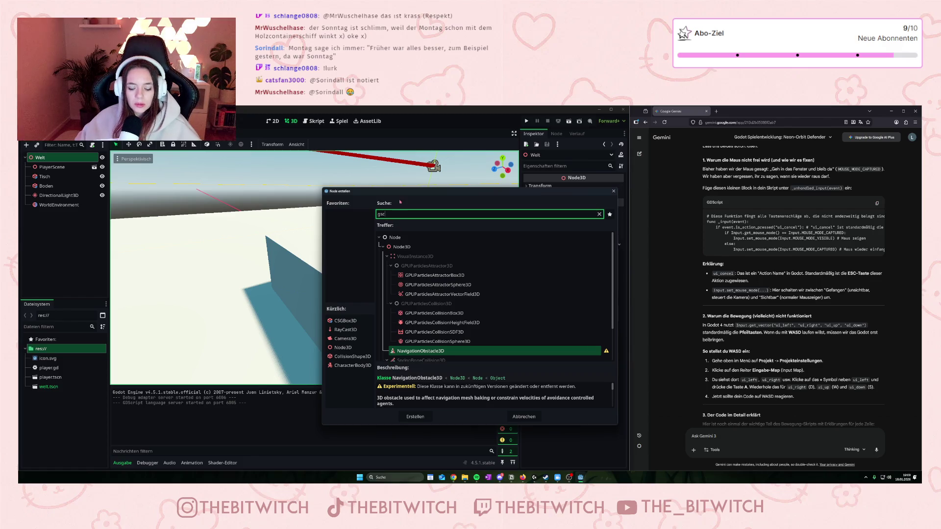
key("BackSpace")
key("BackSpace")
key("BackSpace")
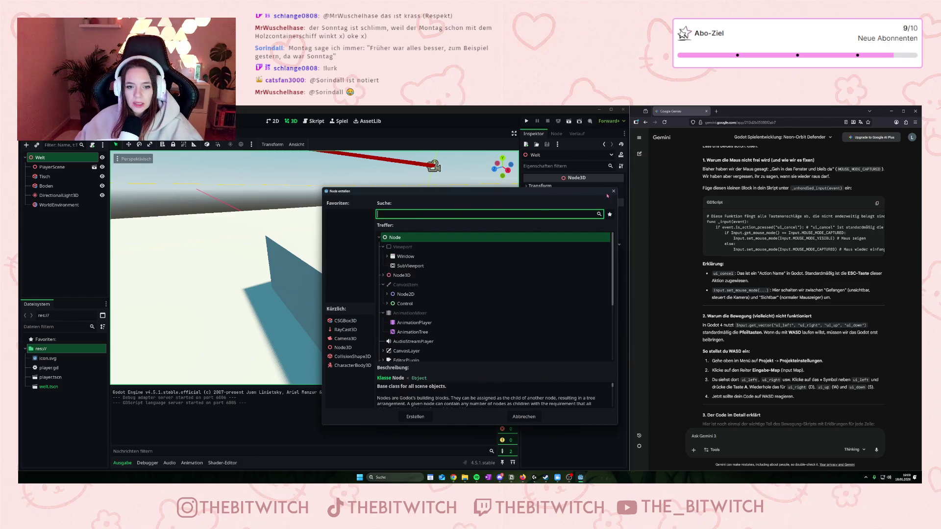
left_click(384, 276)
scroll(400, 278, "down", 5)
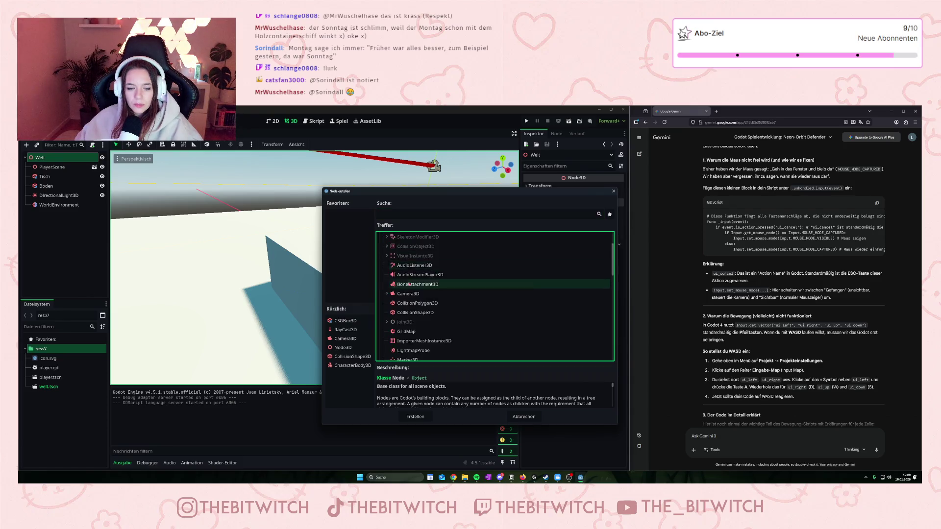
scroll(407, 294, "up", 5)
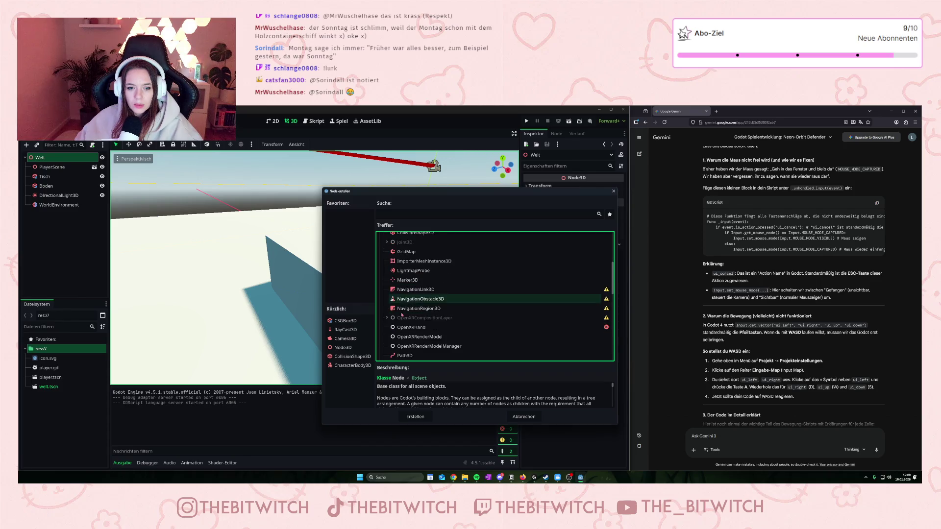
scroll(406, 307, "up", 2)
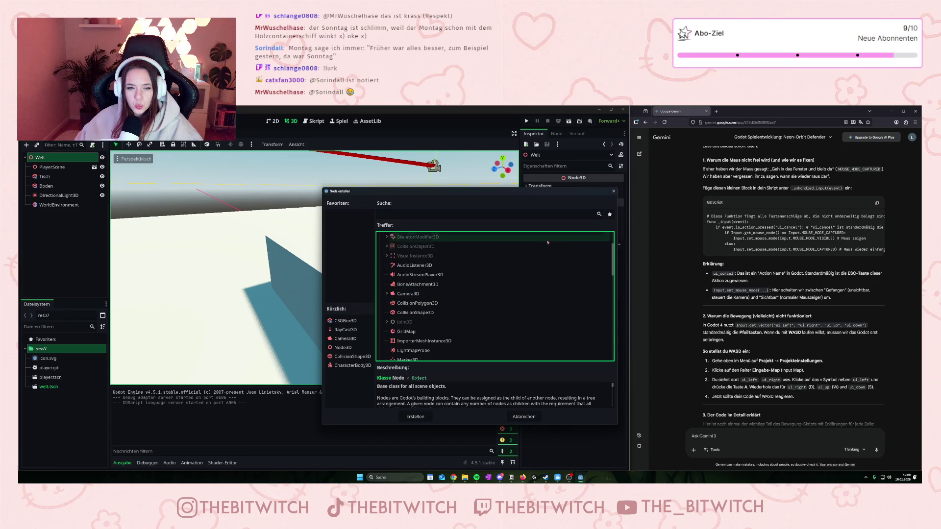
left_click(613, 192)
left_click(48, 186)
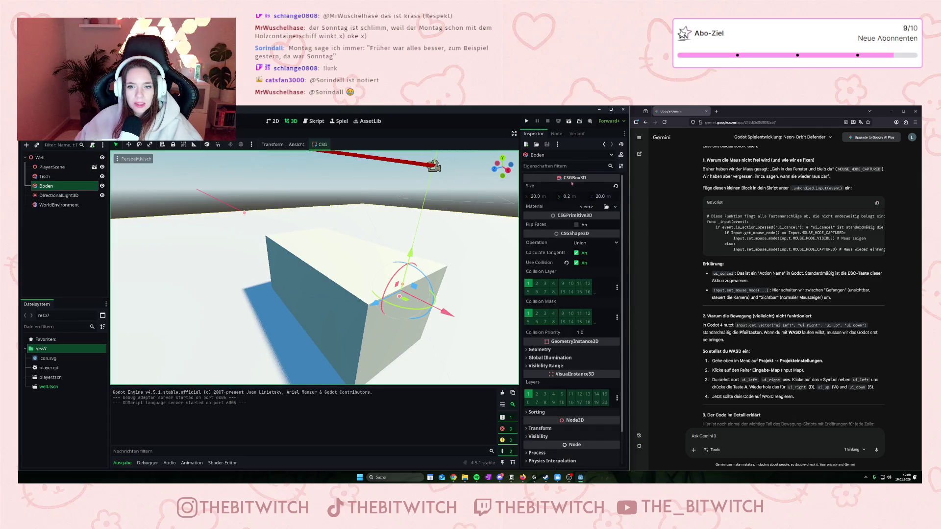
- Add a CSGBox3D child node under Welt and drag it upward along Y
left_click(40, 157)
right_click(46, 158)
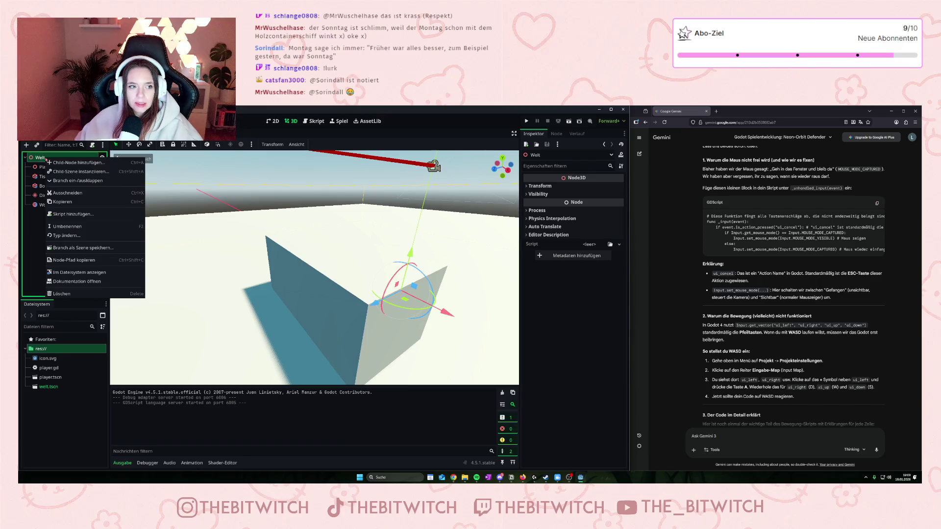
left_click(61, 164)
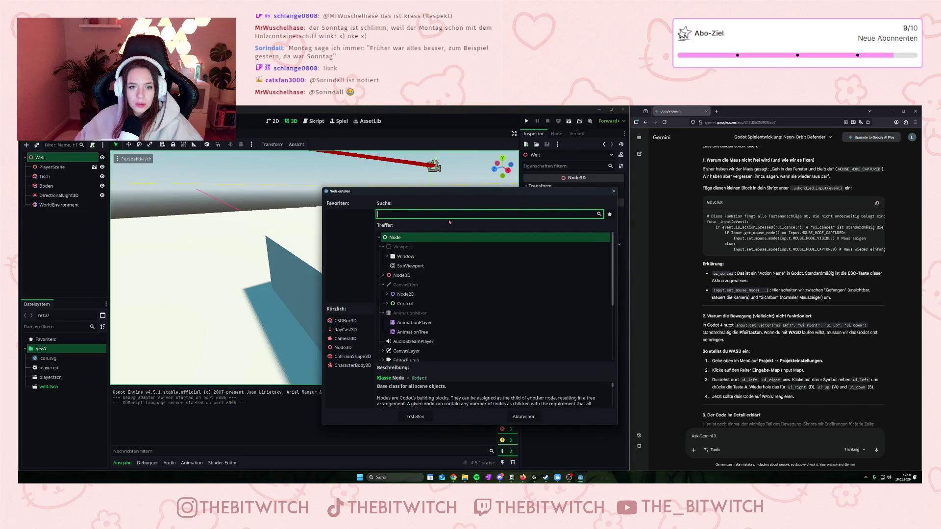
type("cs")
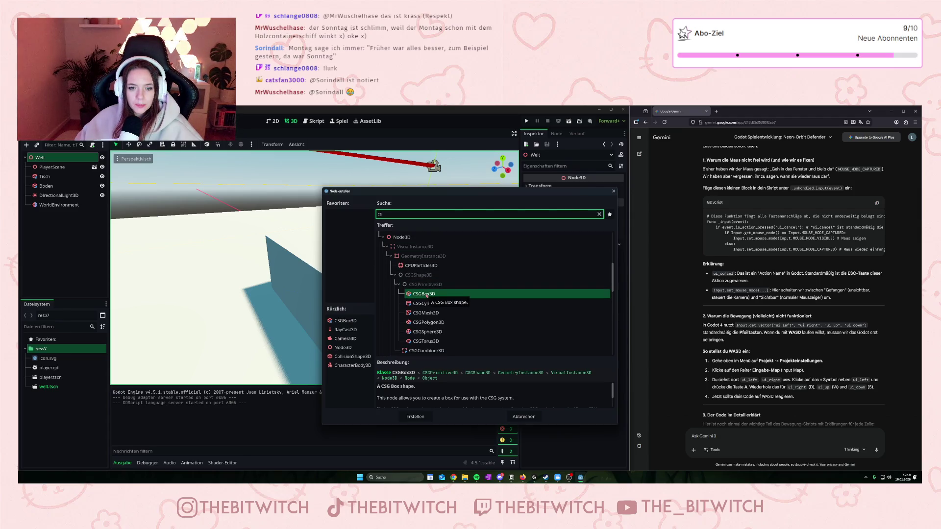
left_click(415, 416)
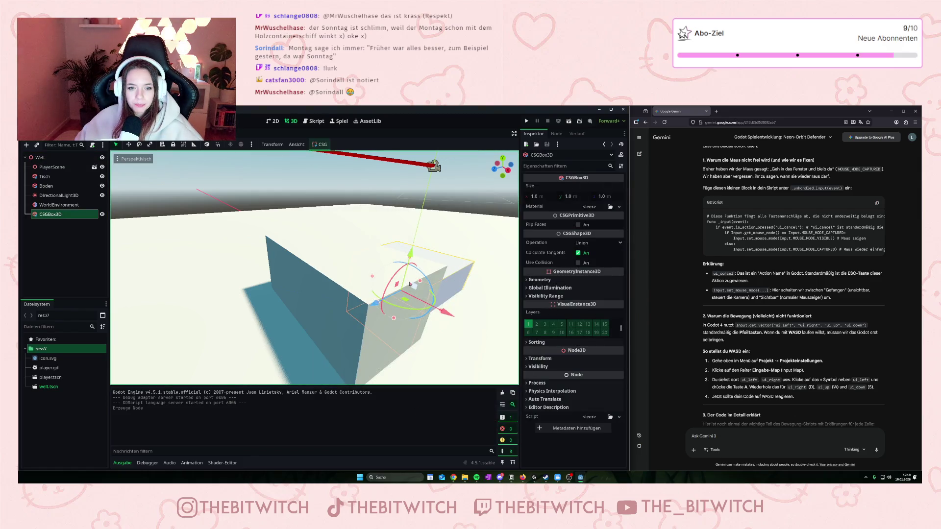
mouse_move(411, 258)
left_mouse_down()
mouse_move(424, 198)
mouse_move(426, 206)
left_mouse_up()
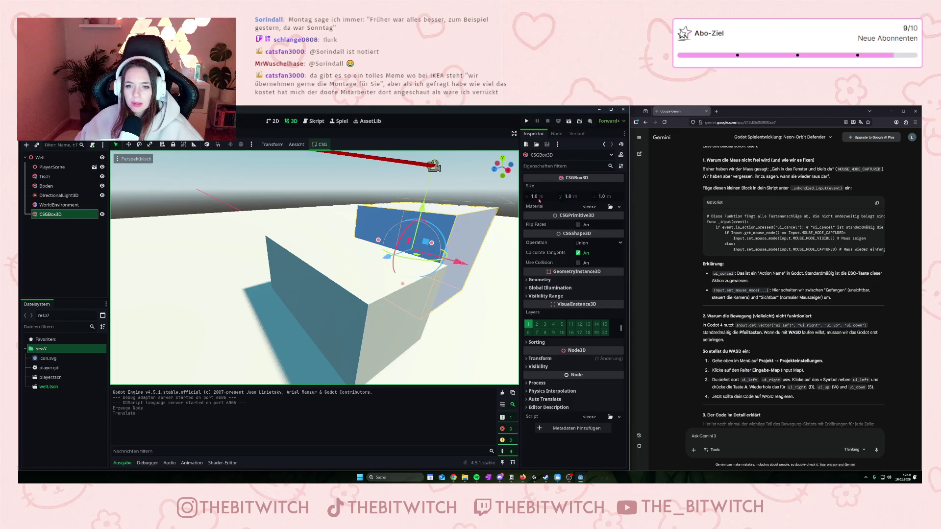
- Select the box's Size x field in the Inspector
left_click(534, 197)
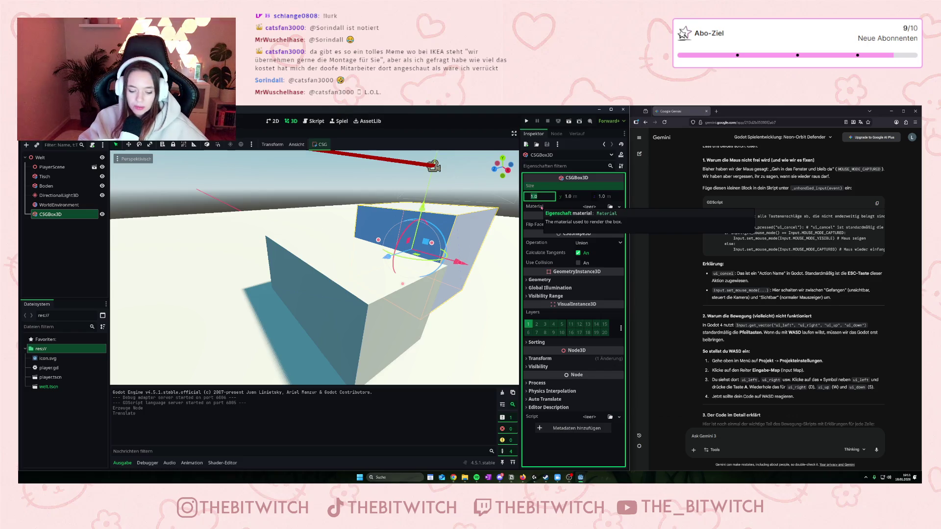
- Set the box's Size x to 0.4 and Size y to 0.3
type("40")
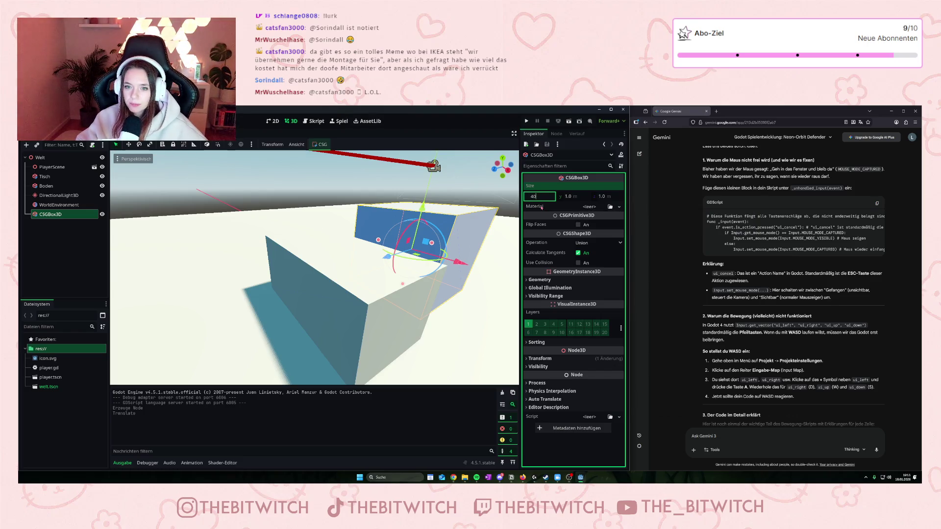
type("0")
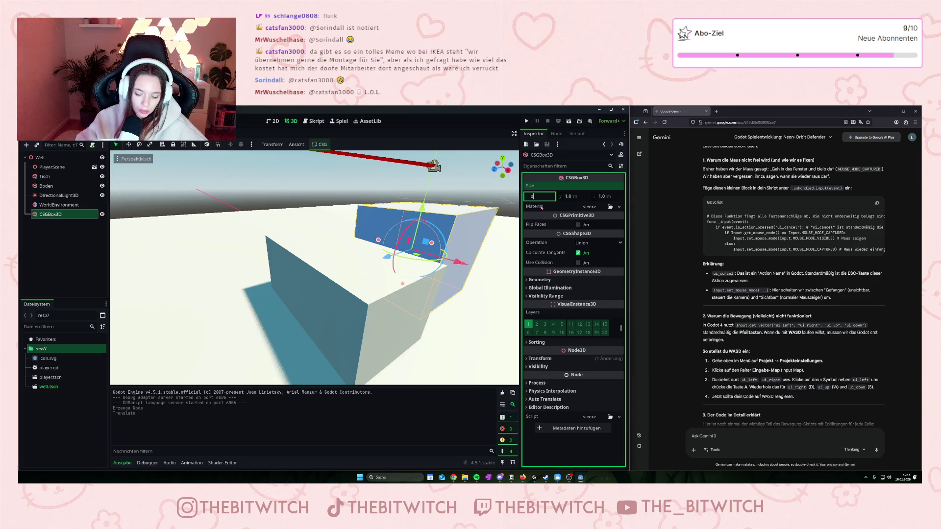
type(".4")
key("Return")
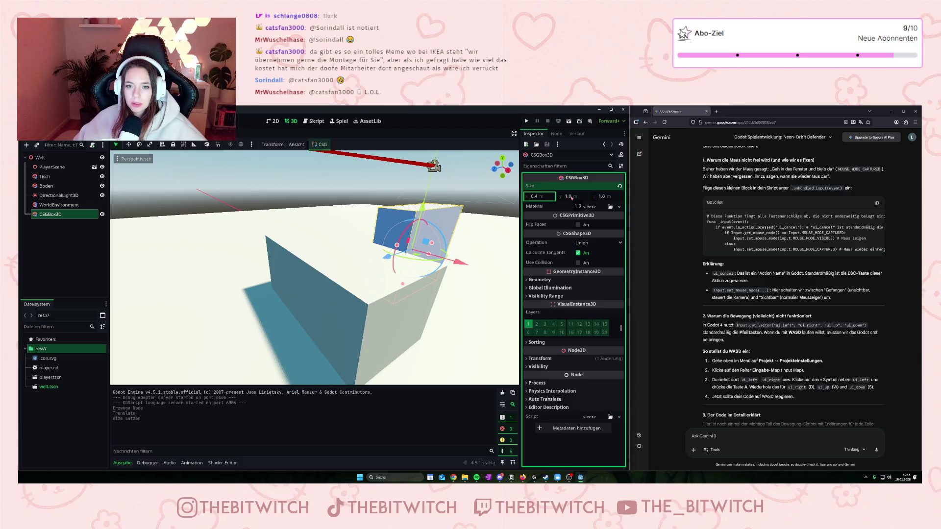
left_click(574, 197)
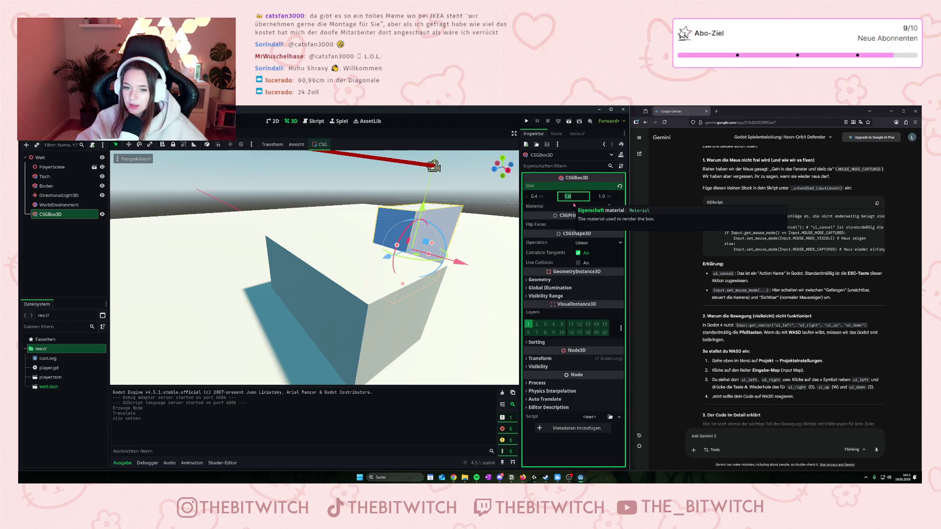
key("BackSpace")
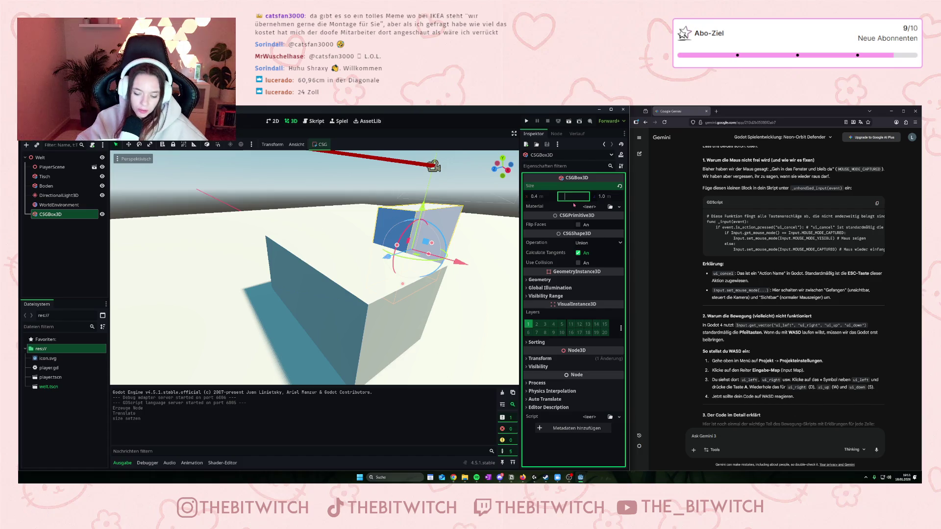
type("03")
key("Return")
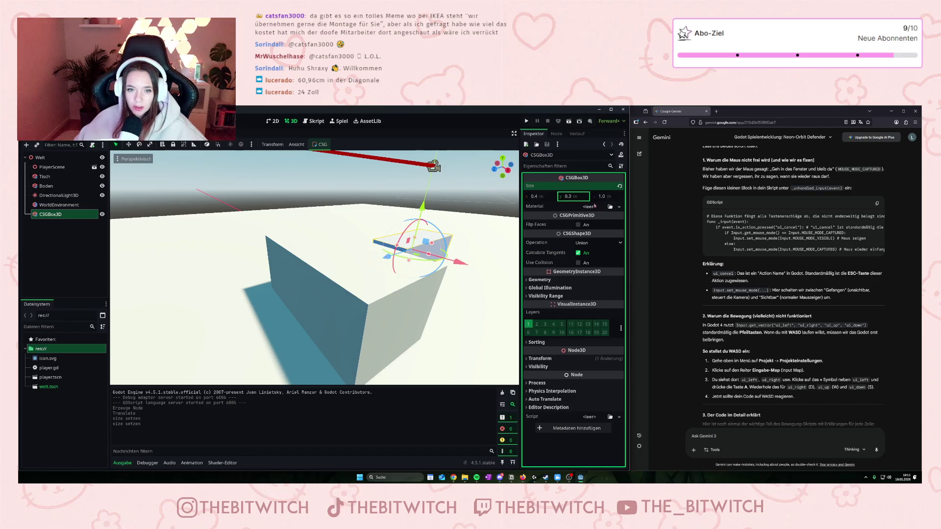
left_click(432, 229)
- Drag the box up and across onto the table top
left_click_drag(422, 209, 427, 177)
left_click_drag(395, 226, 316, 256)
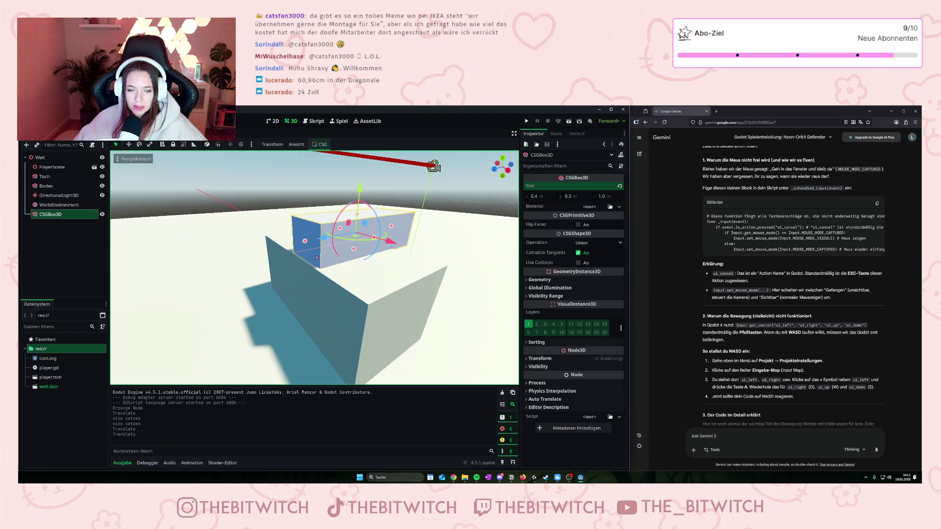
left_click_drag(362, 189, 360, 188)
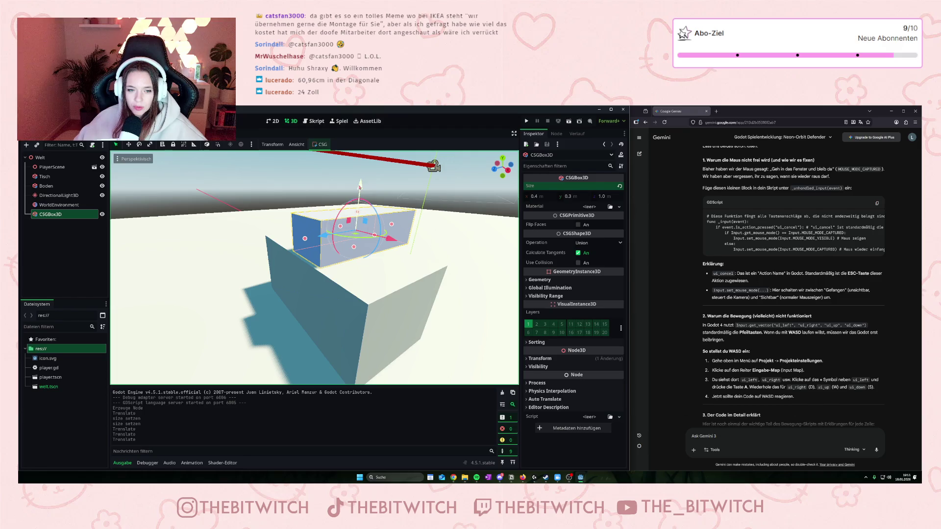
- Set the box's Size z to 0.1, correcting a mistaken 10
left_click(564, 189)
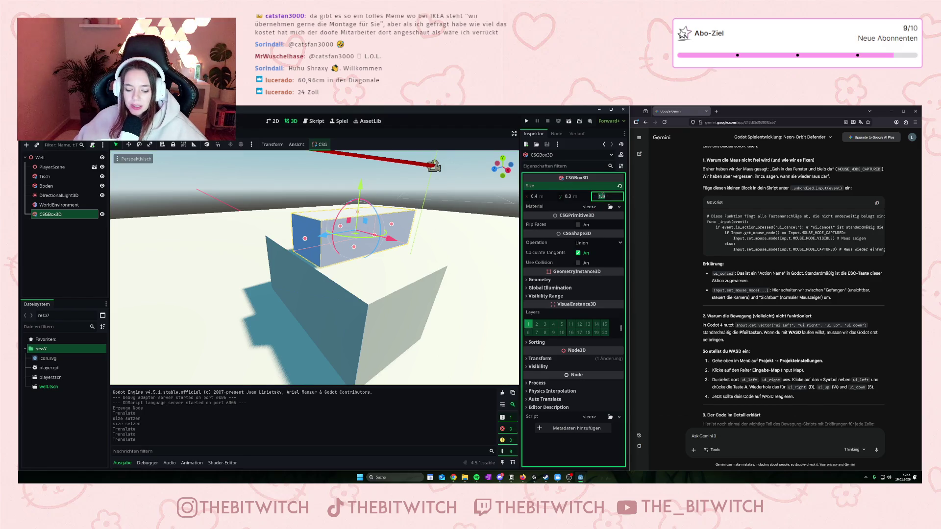
type("10")
key("Return")
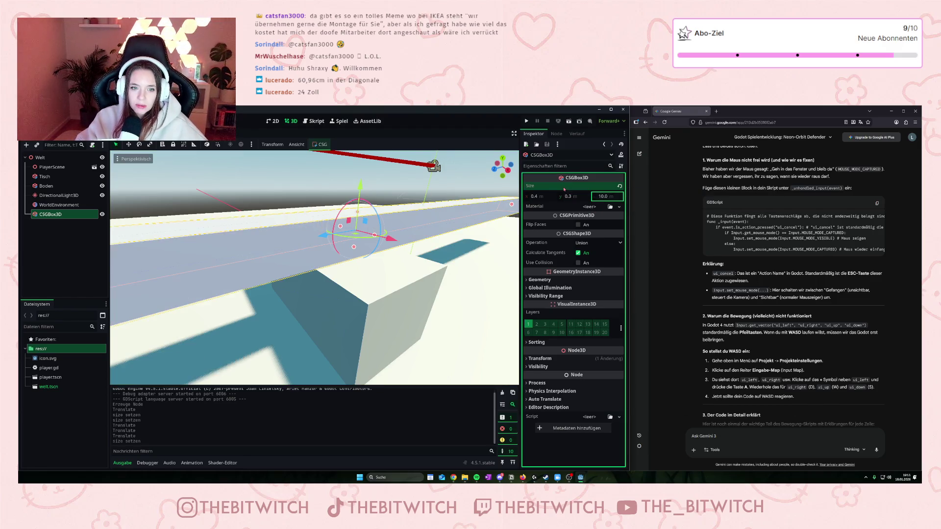
left_click(603, 196)
type("0.1")
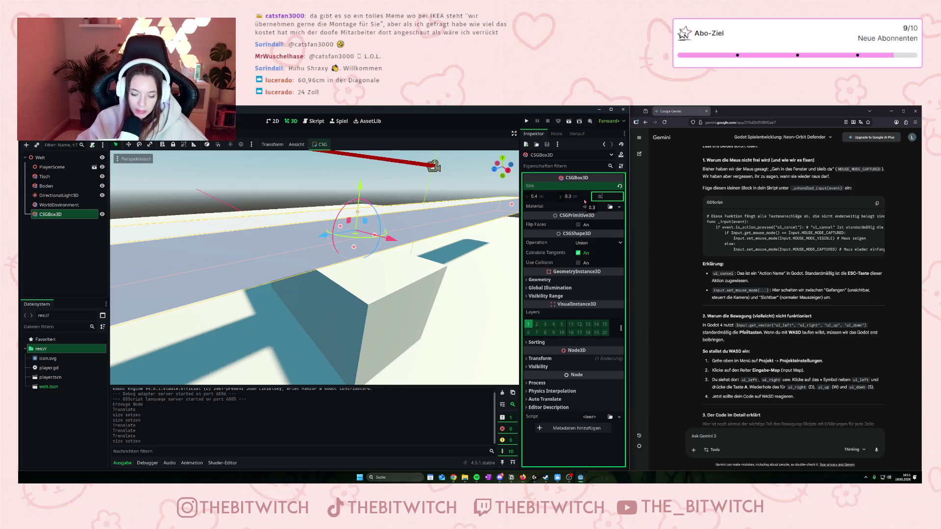
key("Return")
left_click(313, 270)
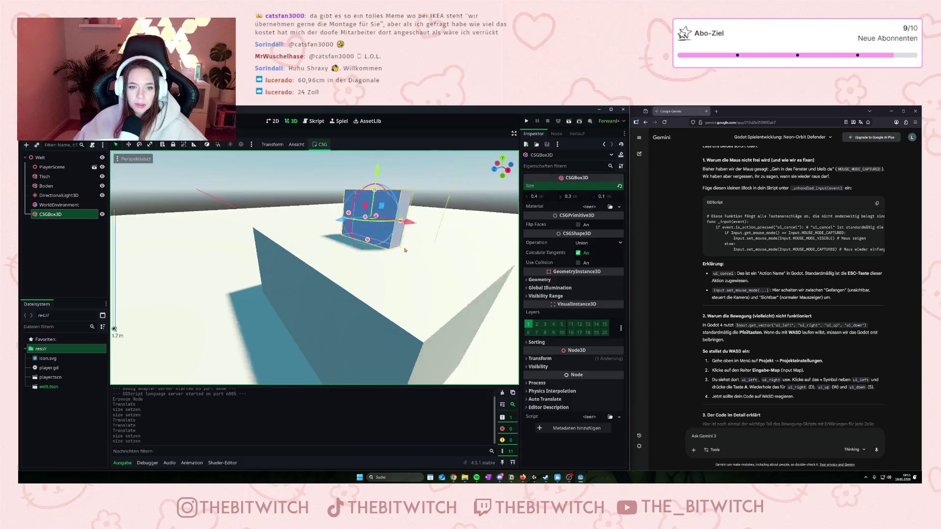
- Slide the thin panel left along the table and pull the view back
left_click_drag(323, 235, 265, 260)
mouse_move(411, 287)
left_mouse_down()
mouse_move(264, 234)
mouse_move(167, 216)
mouse_move(399, 225)
mouse_move(446, 213)
mouse_move(225, 276)
mouse_move(249, 252)
left_mouse_up()
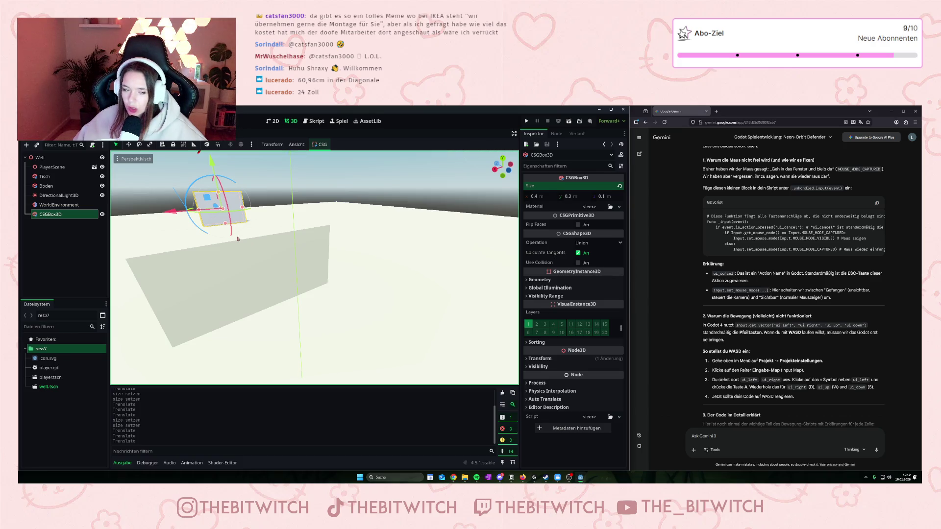
scroll(210, 232, "up", 2)
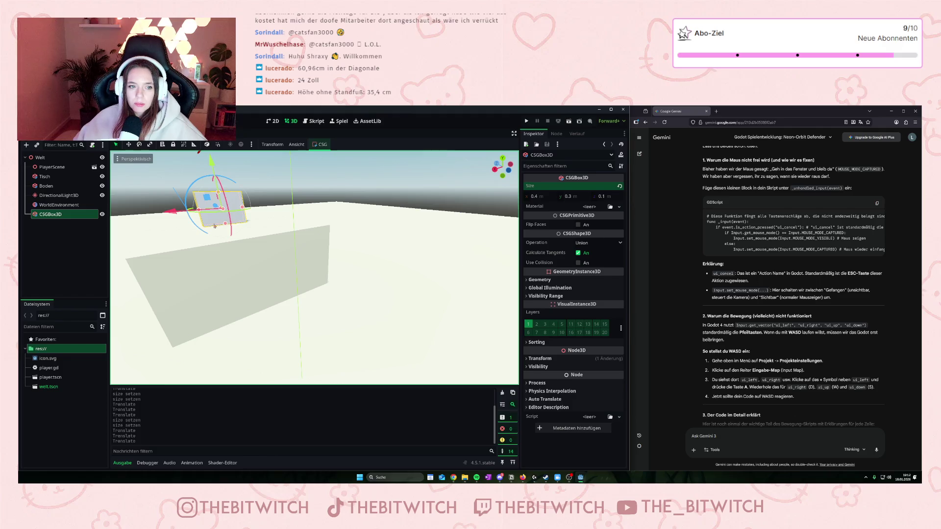
scroll(211, 232, "down", 3)
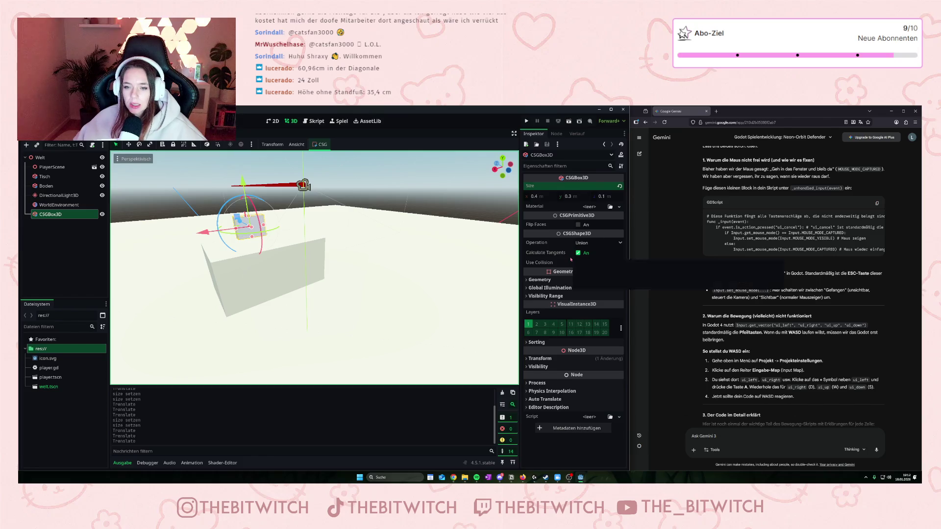
scroll(752, 225, "up", 1)
scroll(751, 224, "down", 5)
scroll(750, 235, "down", 10)
scroll(833, 239, "down", 4)
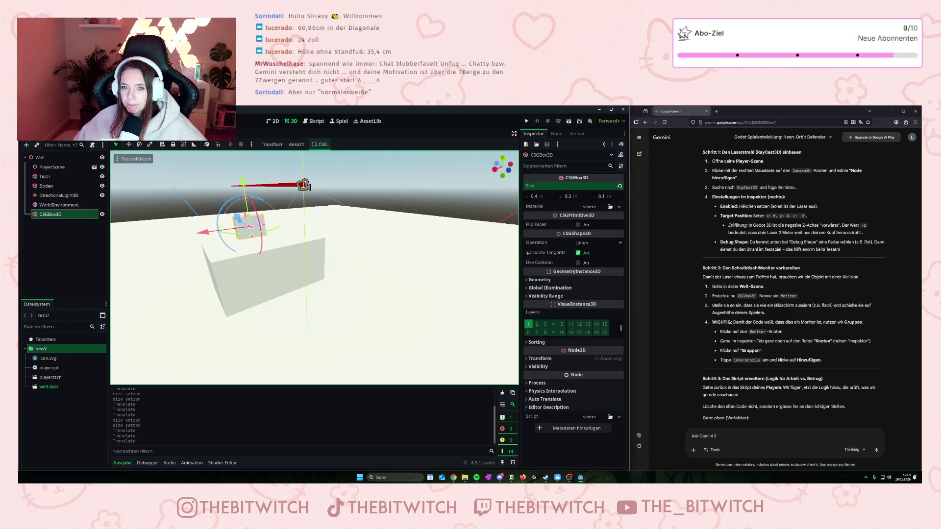
mouse_move(527, 244)
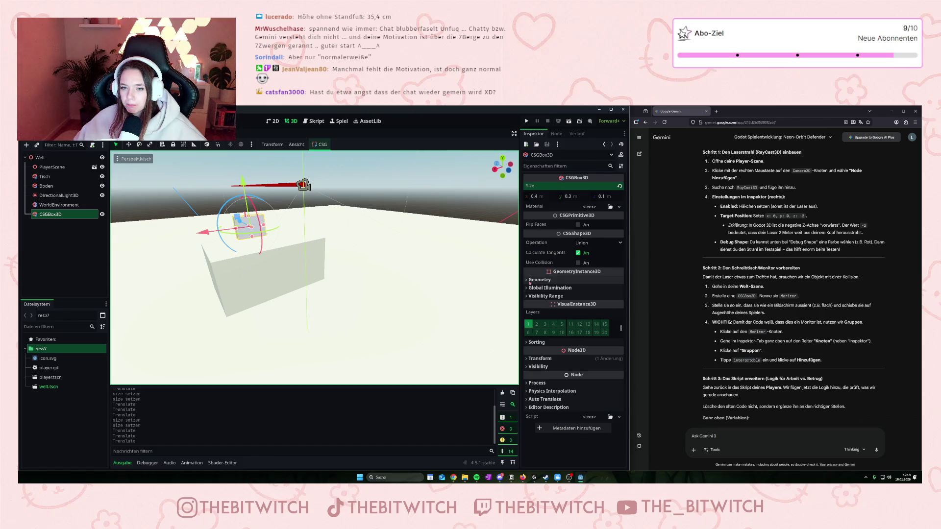
left_click(548, 313)
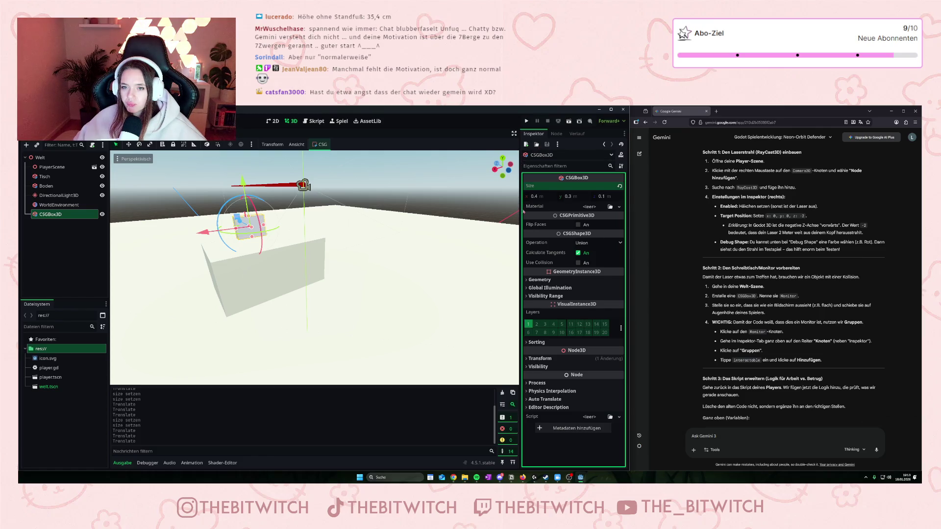
mouse_move(568, 314)
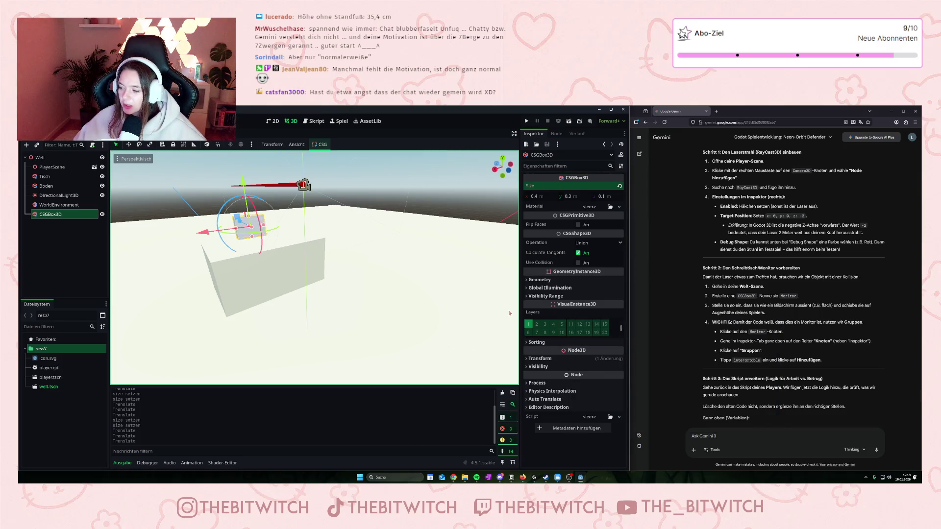
left_click(530, 410)
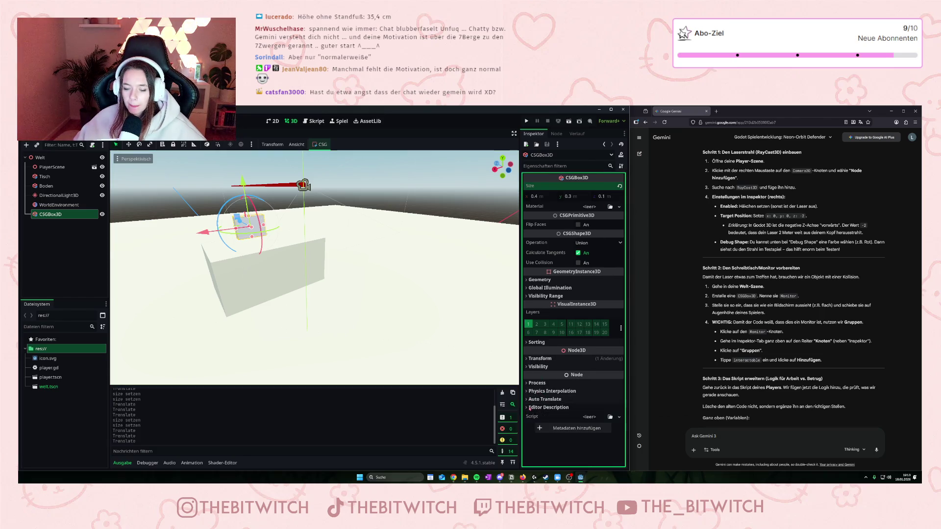
left_click(527, 384)
left_click(527, 383)
left_click(527, 366)
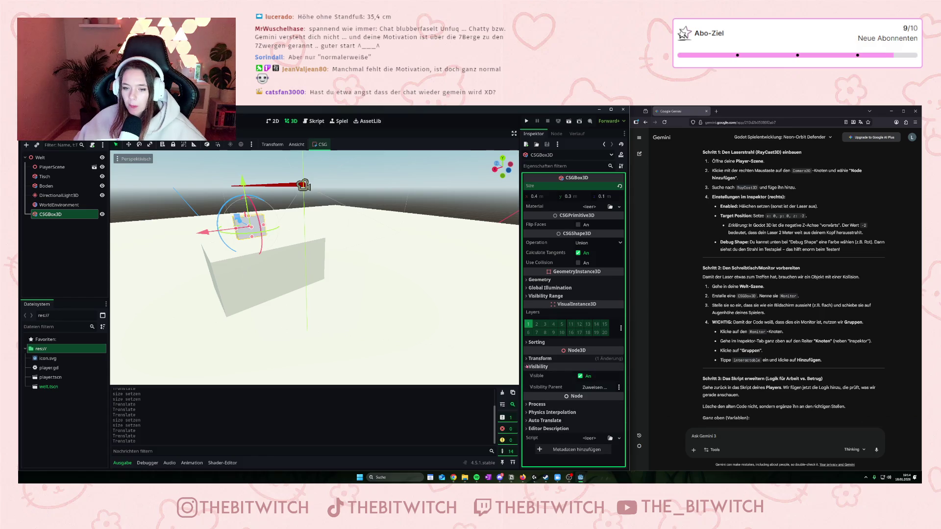
left_click(527, 367)
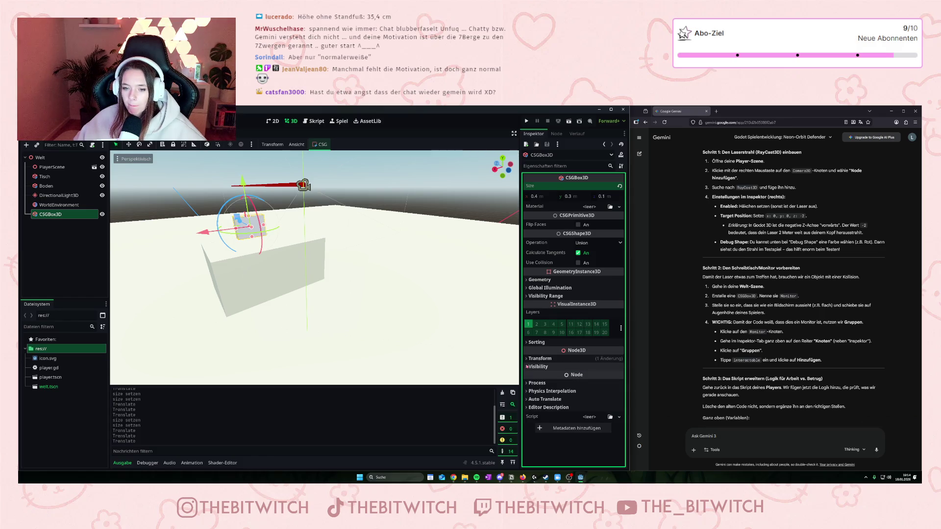
left_click(527, 288)
left_click(527, 288)
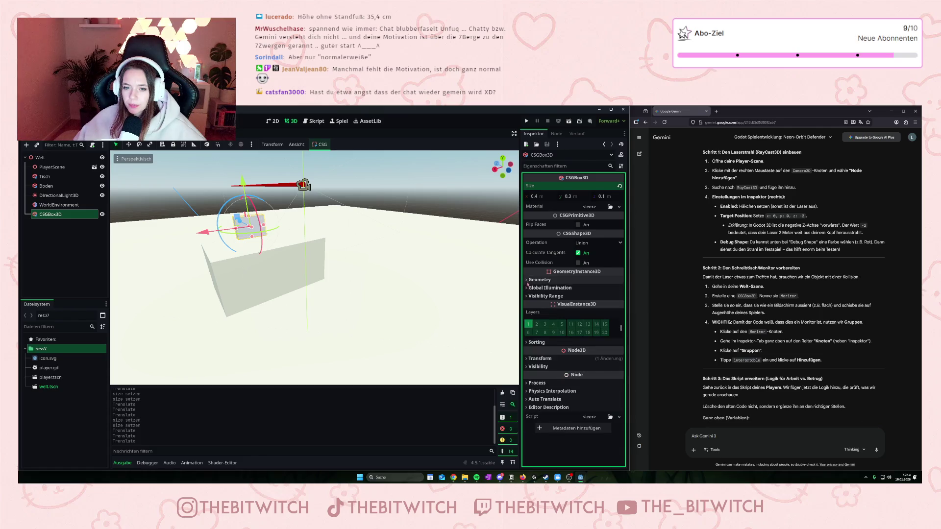
left_click(528, 280)
left_click(528, 280)
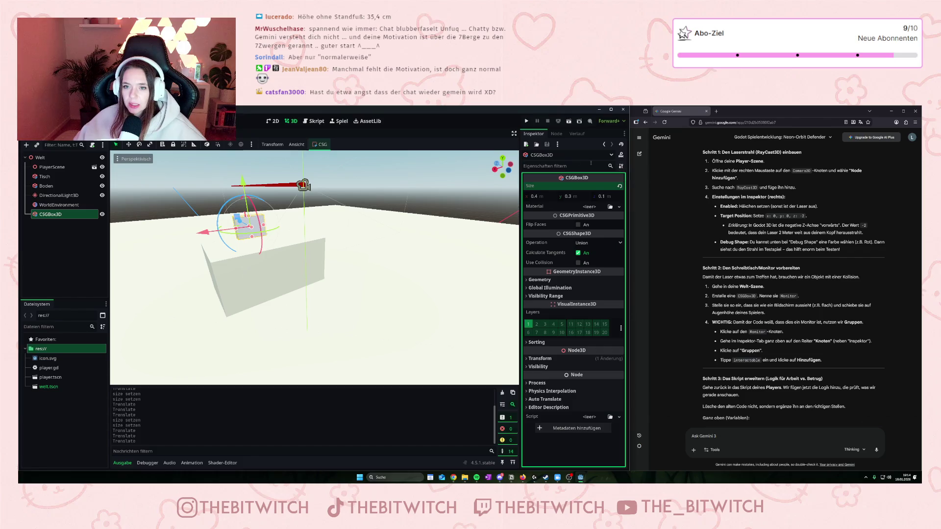
left_click(555, 134)
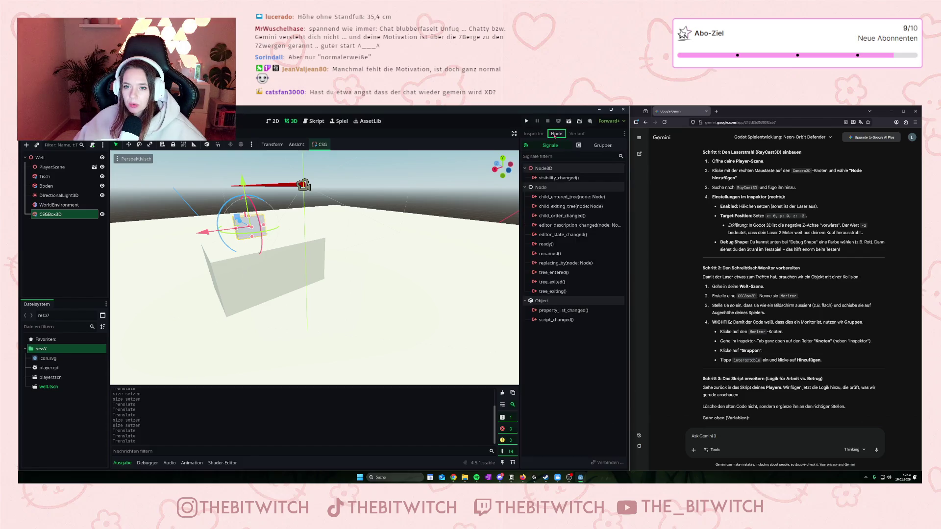
left_click(534, 136)
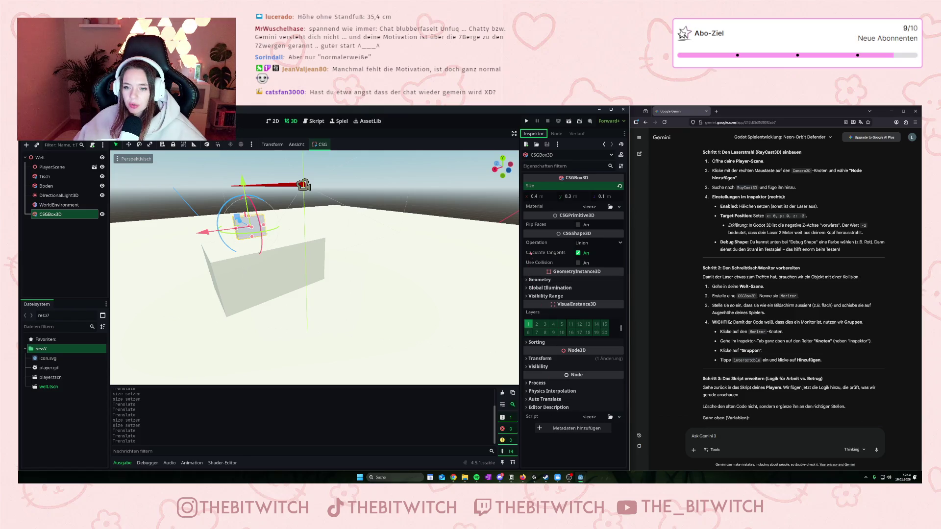
right_click(58, 214)
key("Escape")
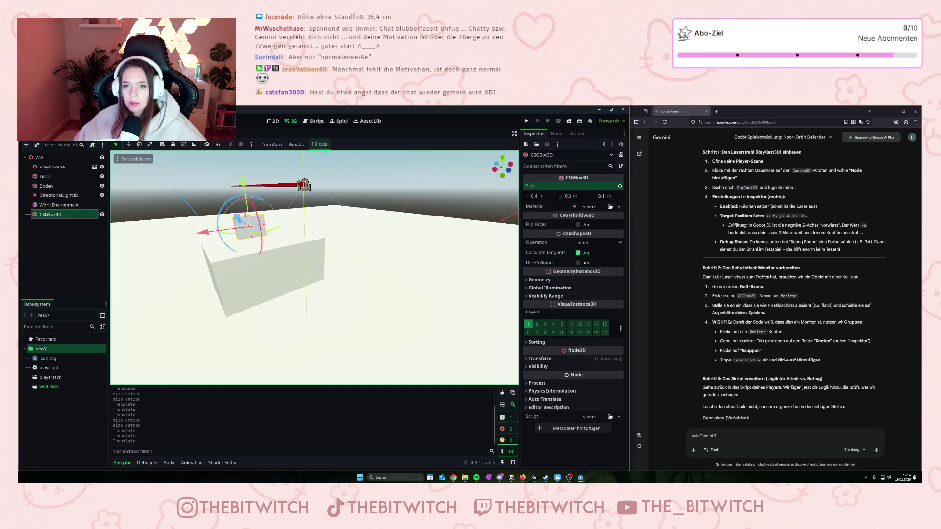
left_click(750, 350)
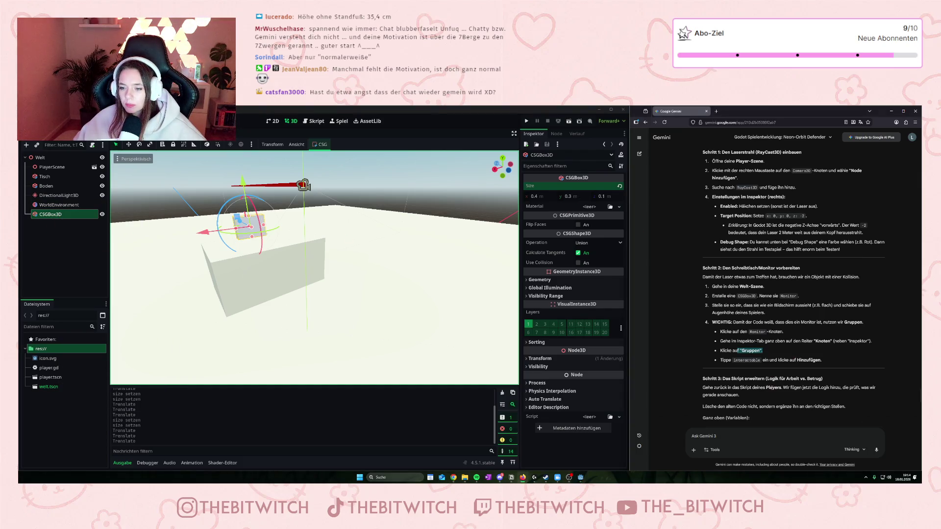
left_click_drag(734, 360, 761, 365)
left_click(790, 369)
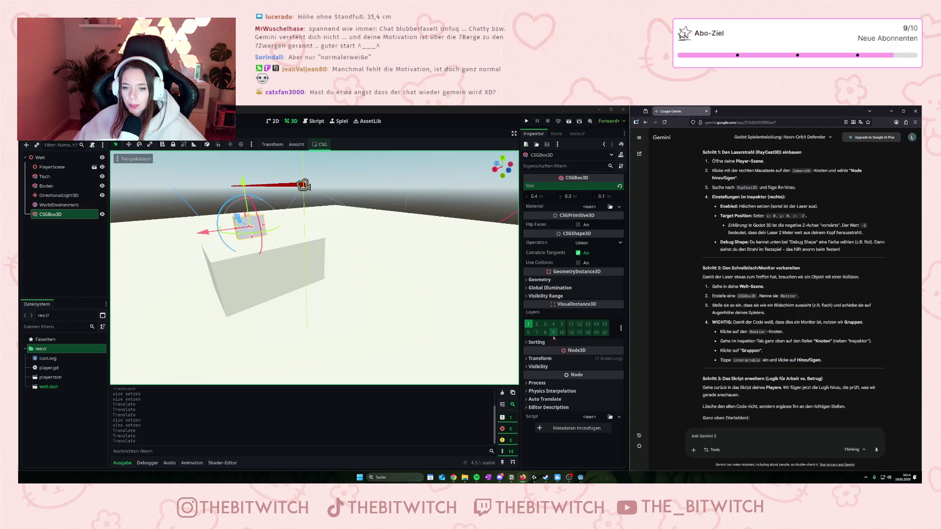
left_click(528, 343)
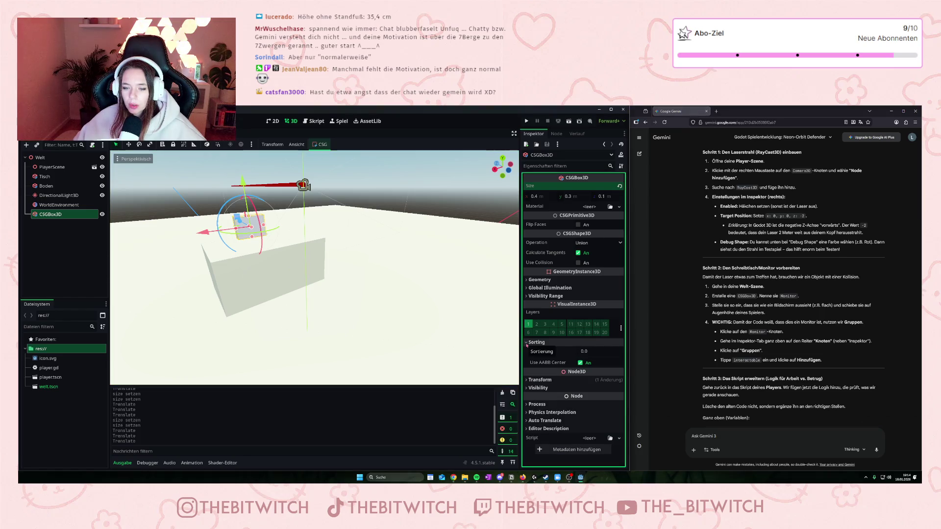
left_click(527, 343)
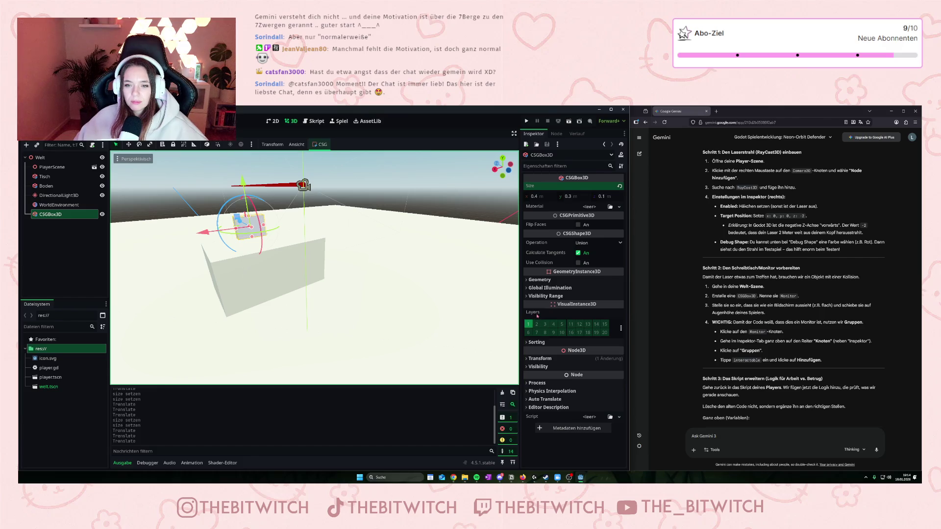
left_click(578, 243)
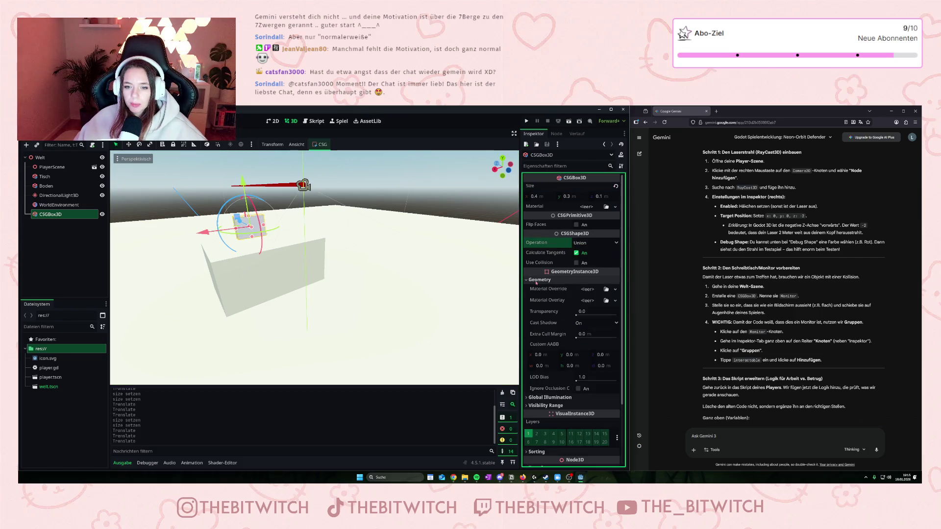
scroll(264, 307, "down", 3)
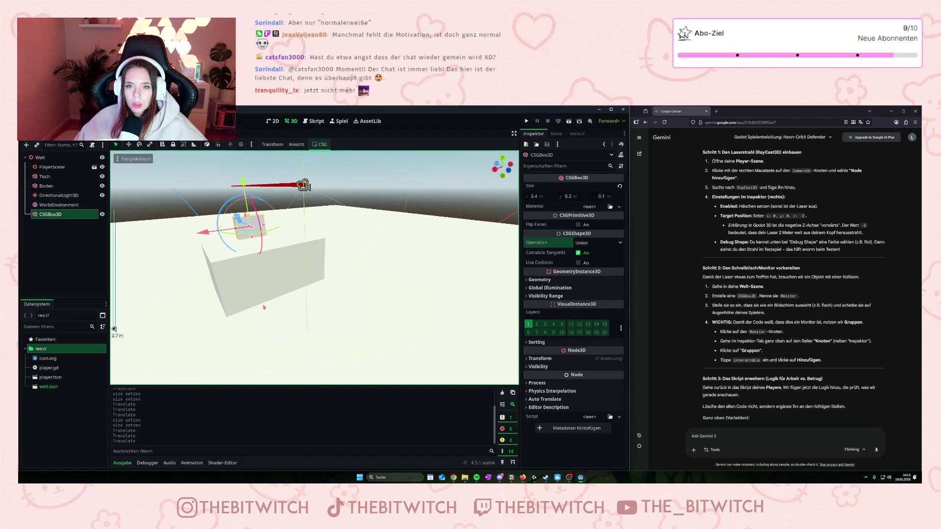
- Scroll through the Inspector and return focus to the Gemini chat
scroll(267, 308, "up", 2)
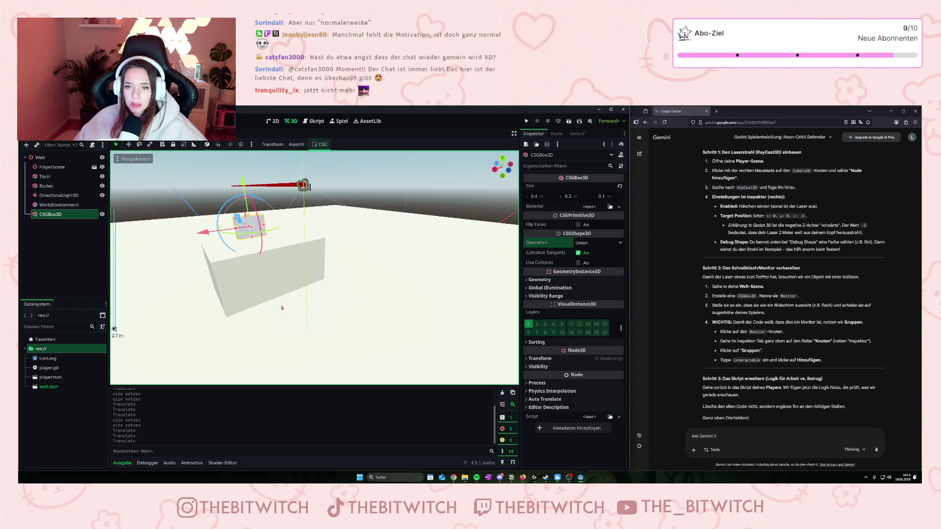
scroll(771, 361, "down", 2)
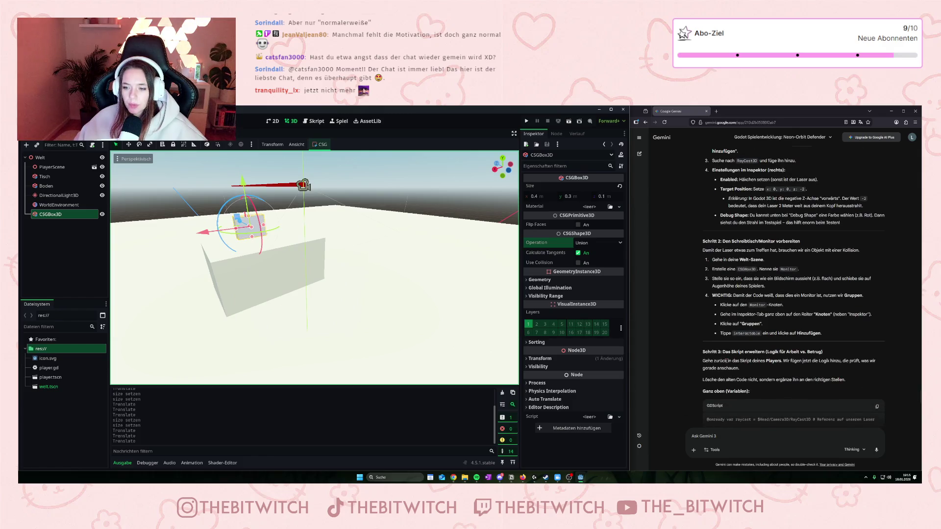
scroll(724, 355, "down", 3)
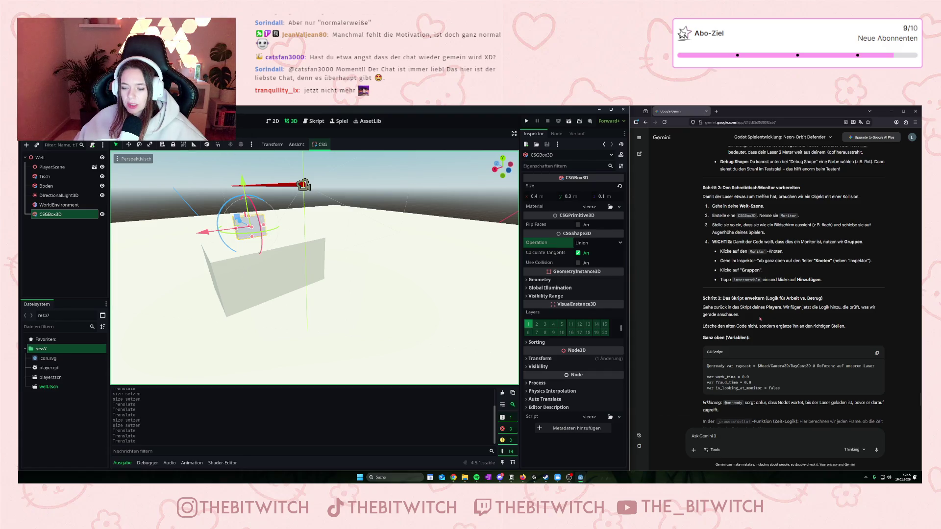
scroll(759, 318, "down", 2)
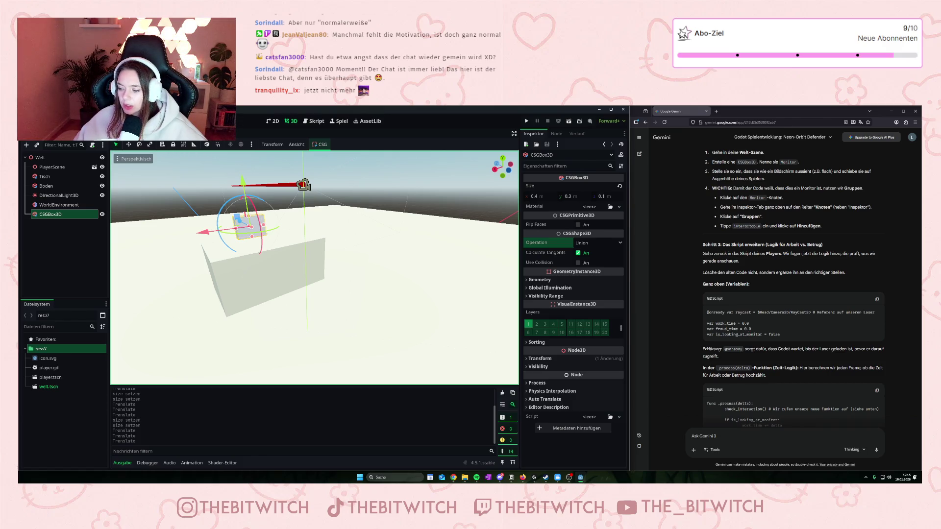
left_click(768, 378)
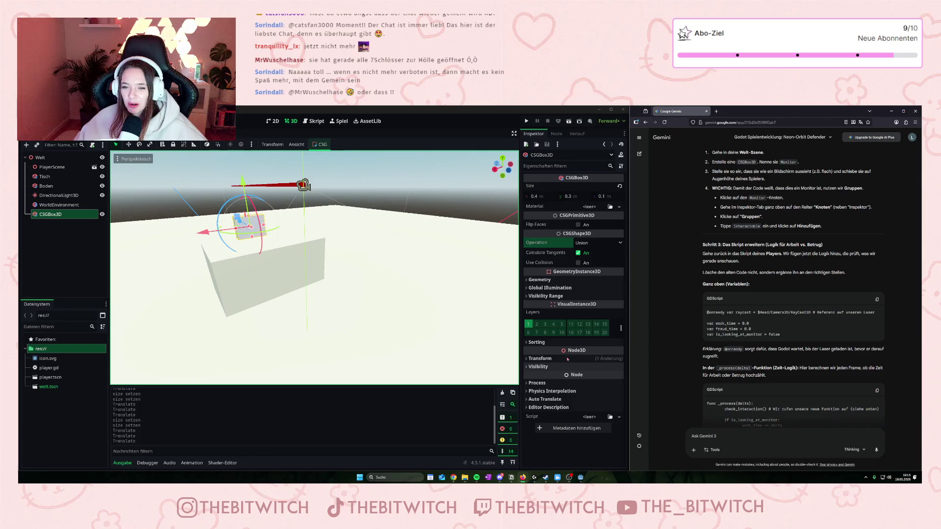
- Expand and collapse the Visibility Range section, then switch to PlayerScene
left_click(526, 296)
left_click(527, 296)
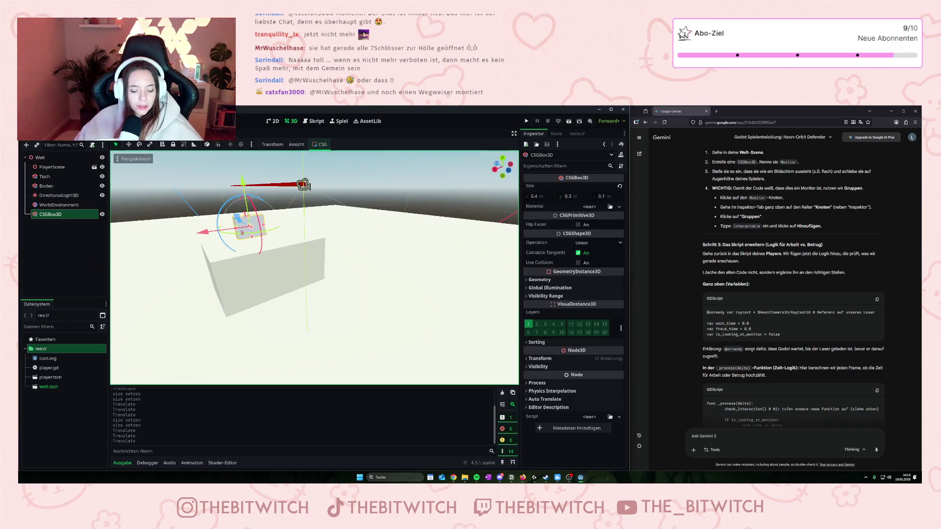
left_click(94, 167)
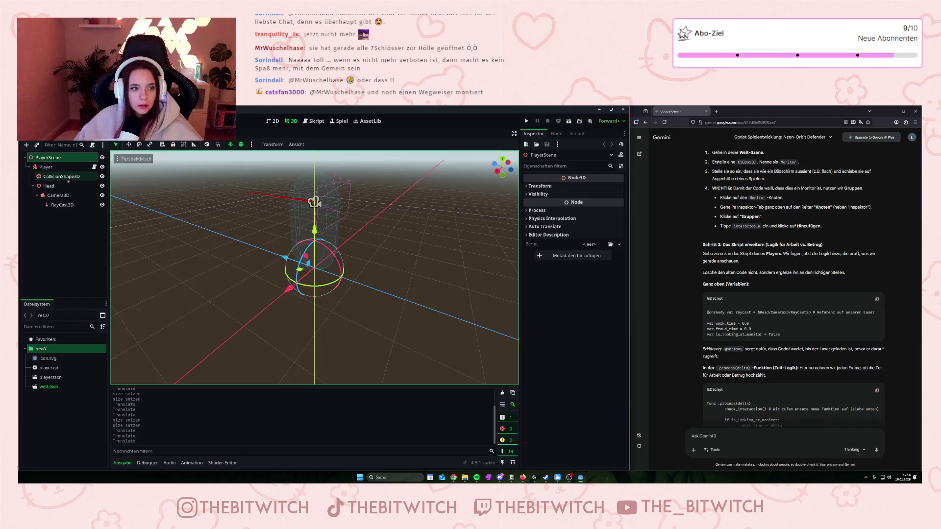
- Open player.gd and review the variable code in Gemini's answer
left_click(94, 167)
scroll(325, 259, "down", 4)
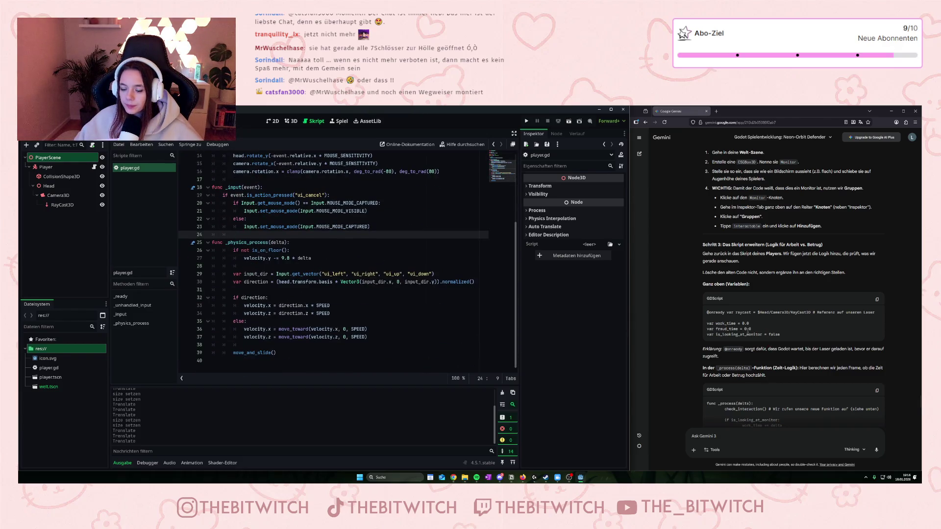
left_click_drag(724, 324, 743, 333)
left_click(743, 334)
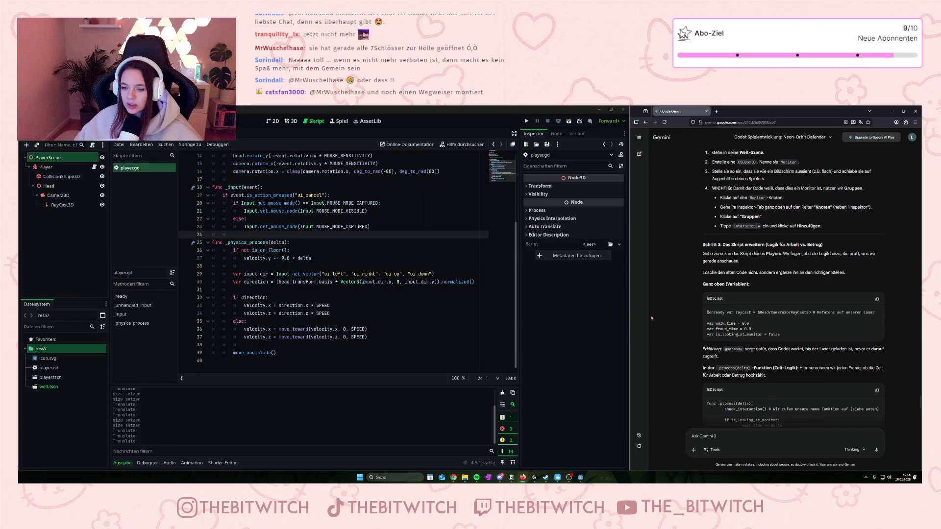
scroll(303, 284, "up", 5)
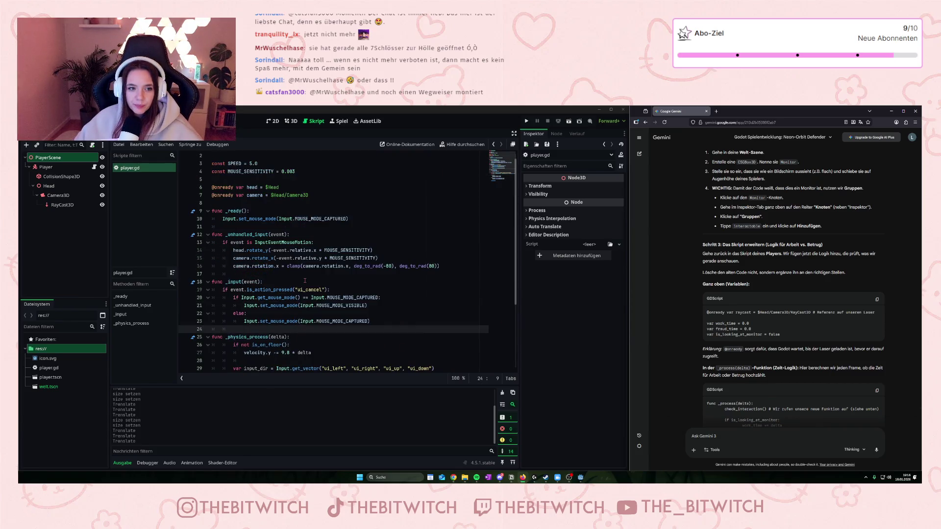
scroll(308, 282, "down", 5)
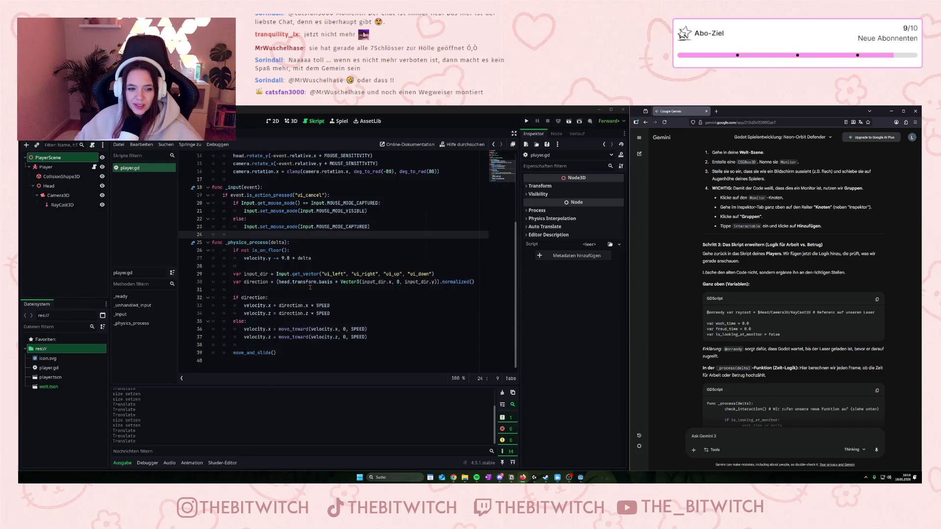
- Start a new line at the end of player.gd with var work_time = 0.0
left_click(278, 371)
key("Return")
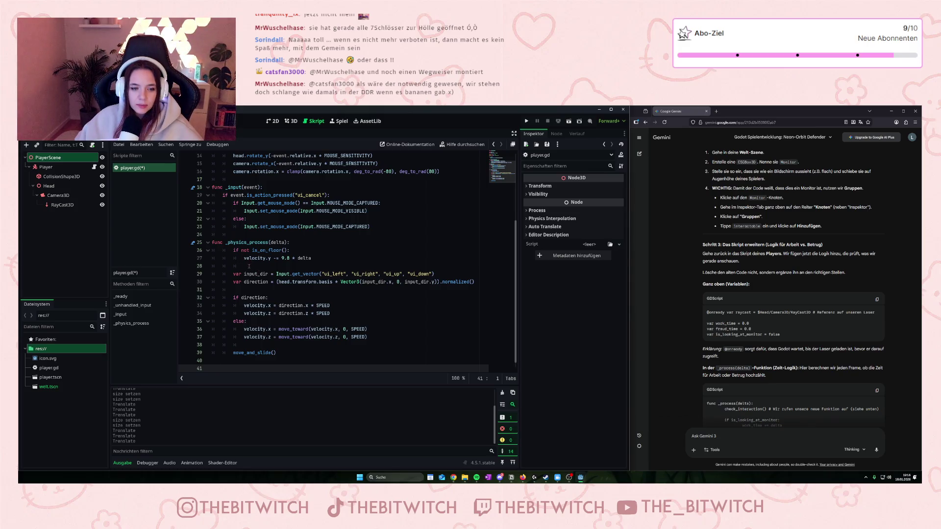
scroll(241, 324, "down", 1)
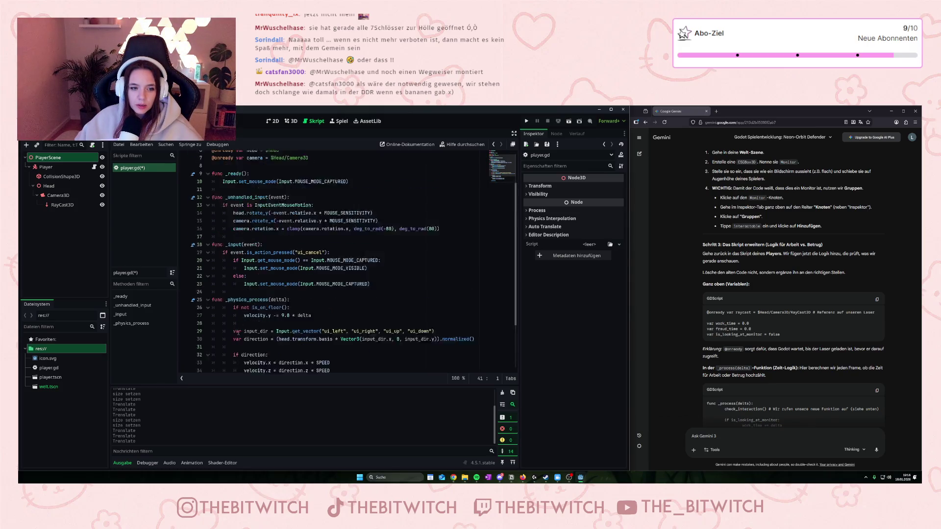
type("v")
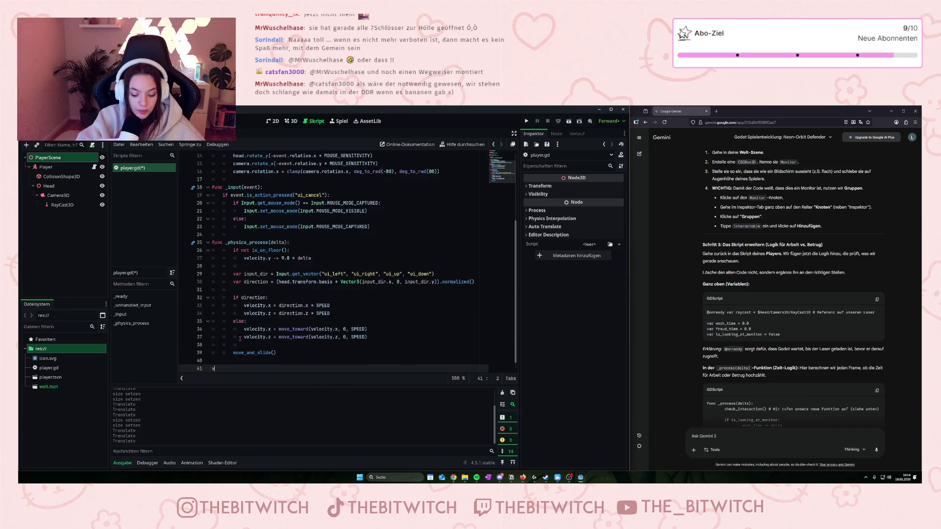
type("ar work_")
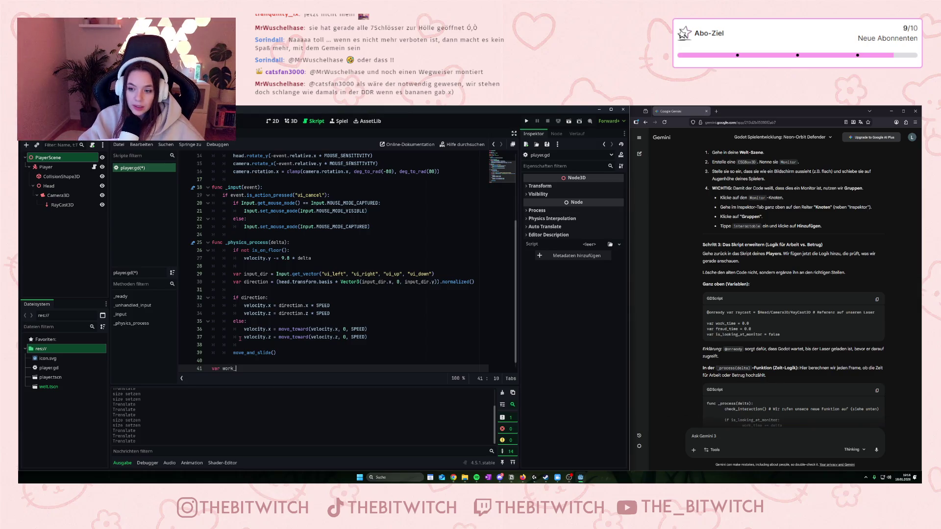
type("time = ")
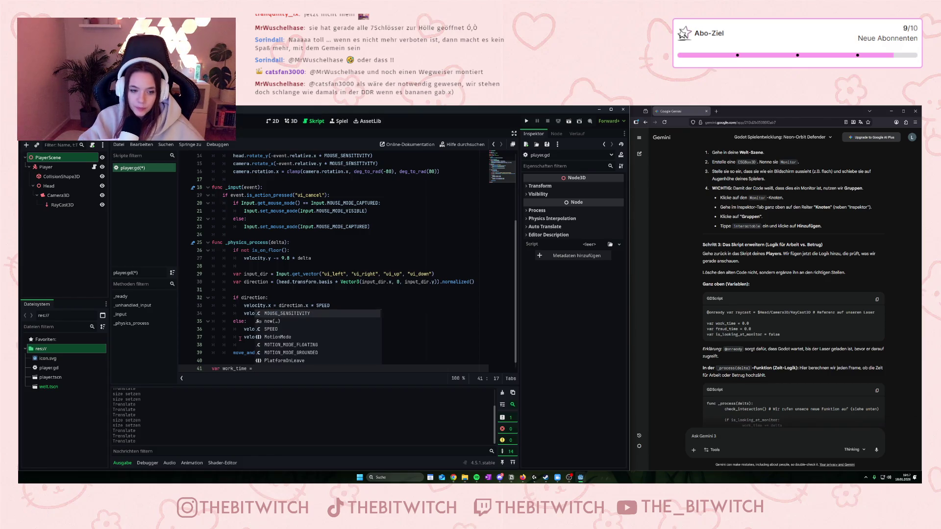
type("0.0")
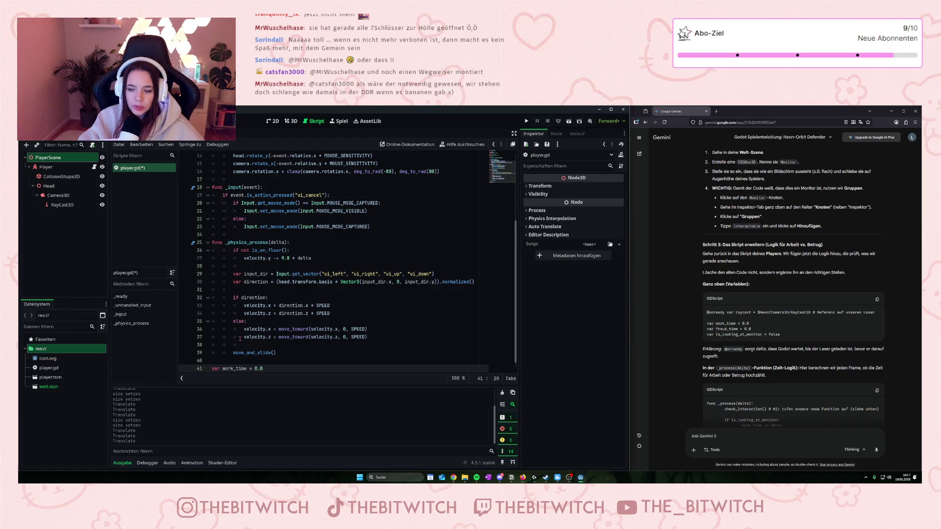
- Declare var fraud_time = 0.0 below work_time and begin another var line
key("Return")
type("va")
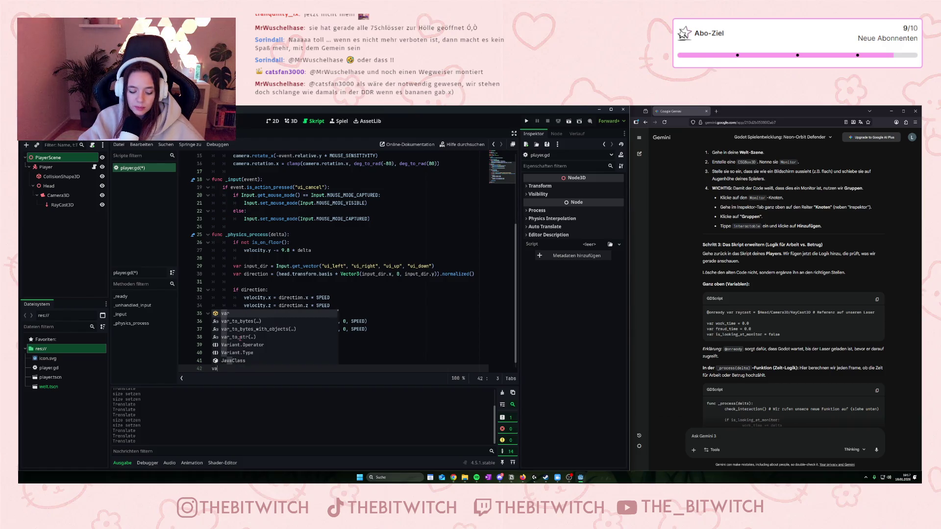
type("r f")
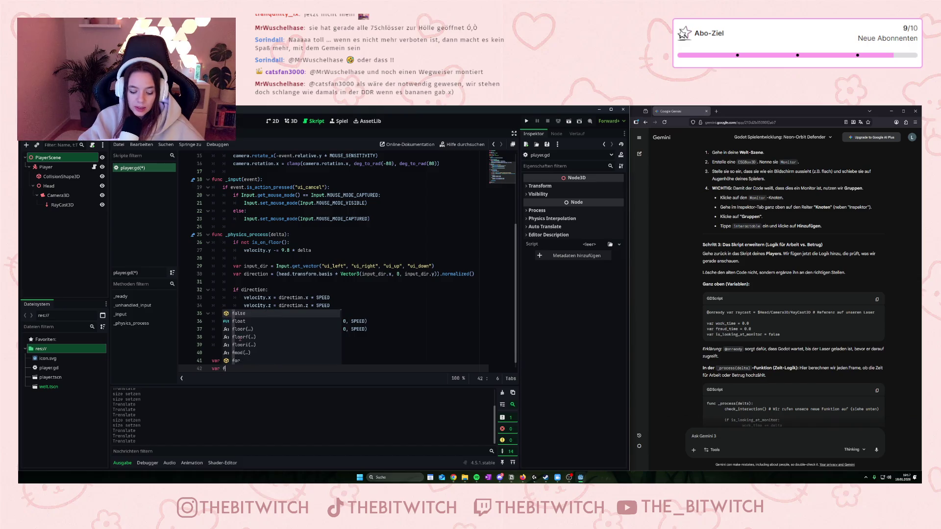
type("raud")
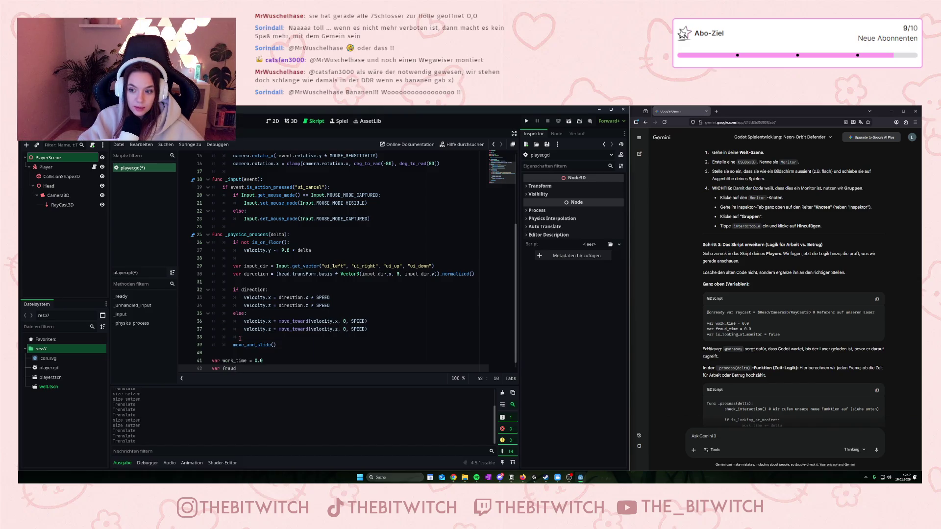
type("_time")
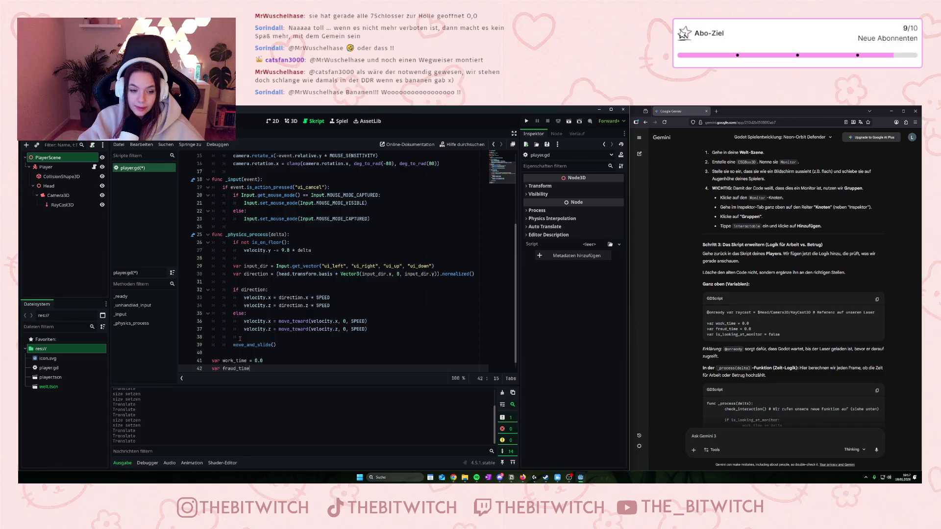
type(" = 0.0")
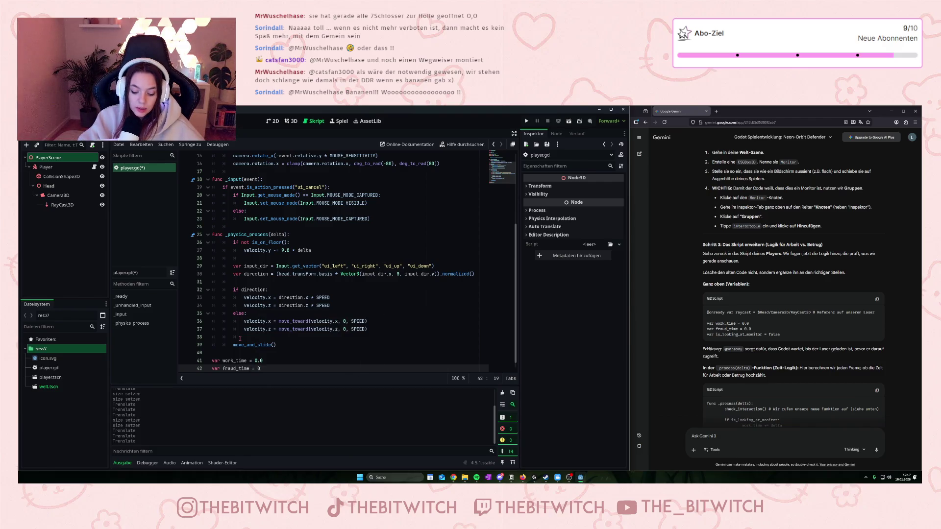
mouse_move(246, 342)
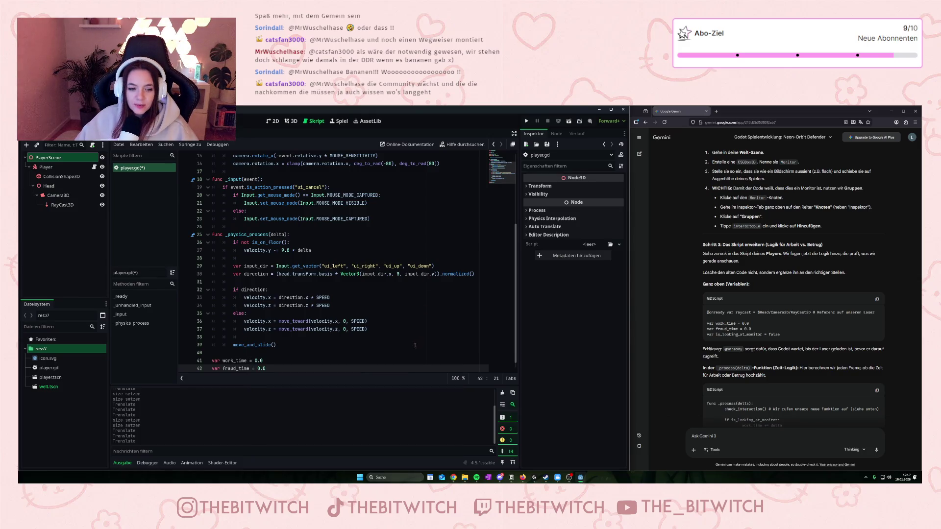
scroll(385, 350, "down", 1)
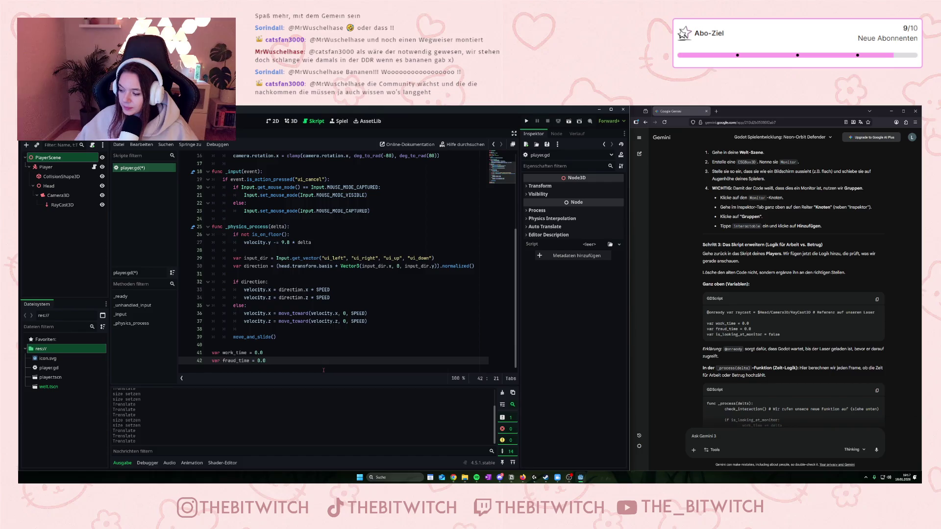
key("Return")
key("Return")
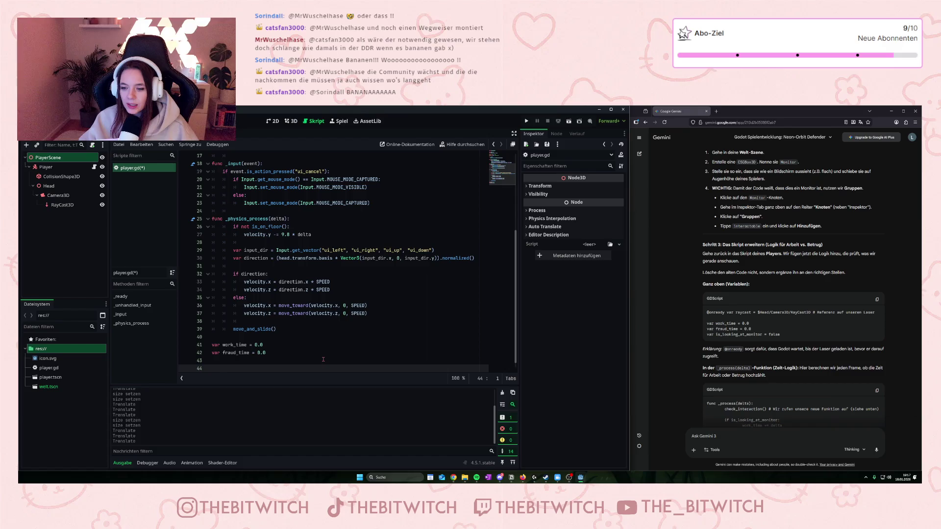
type("var")
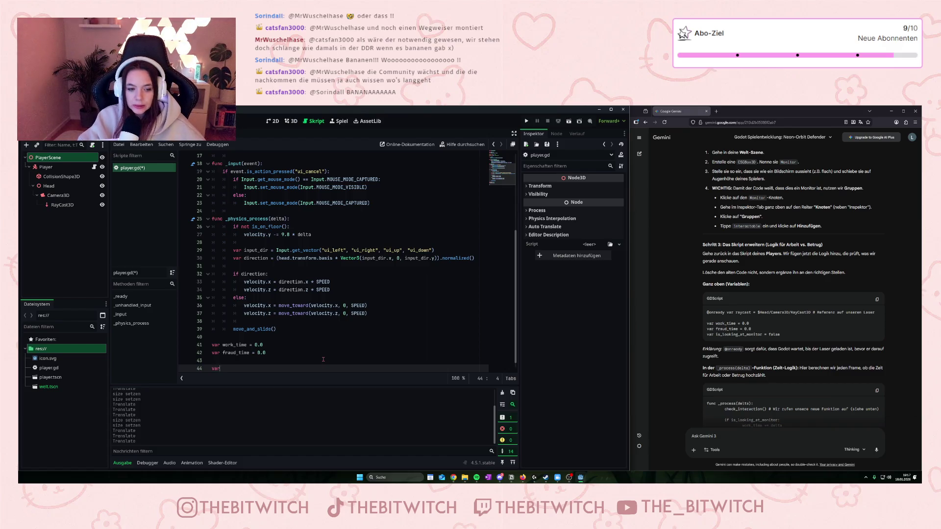
scroll(738, 420, "down", 2)
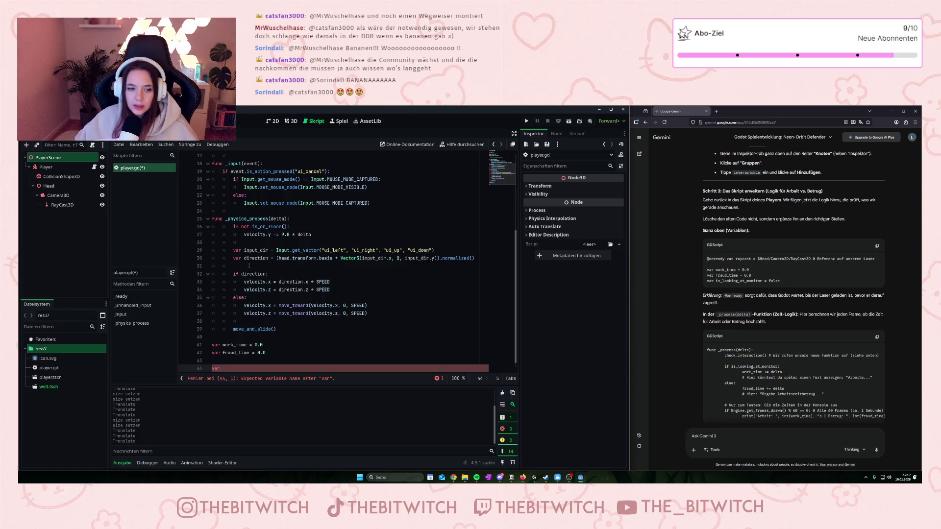
scroll(334, 264, "up", 5)
left_click(346, 205)
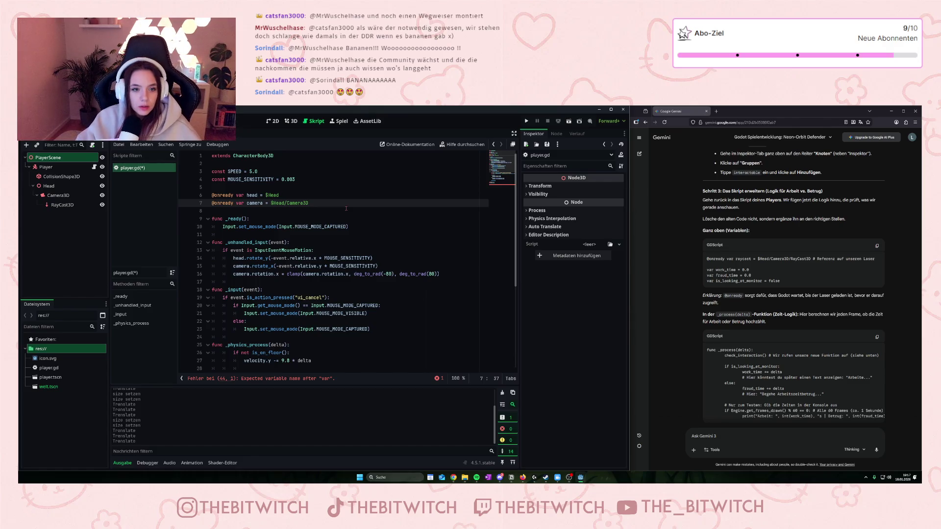
key("Return")
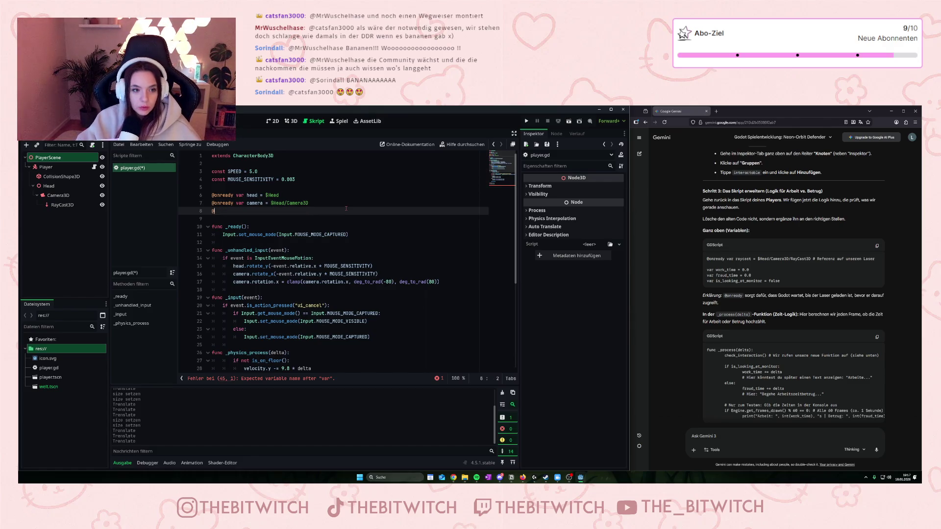
type("onreadyvar")
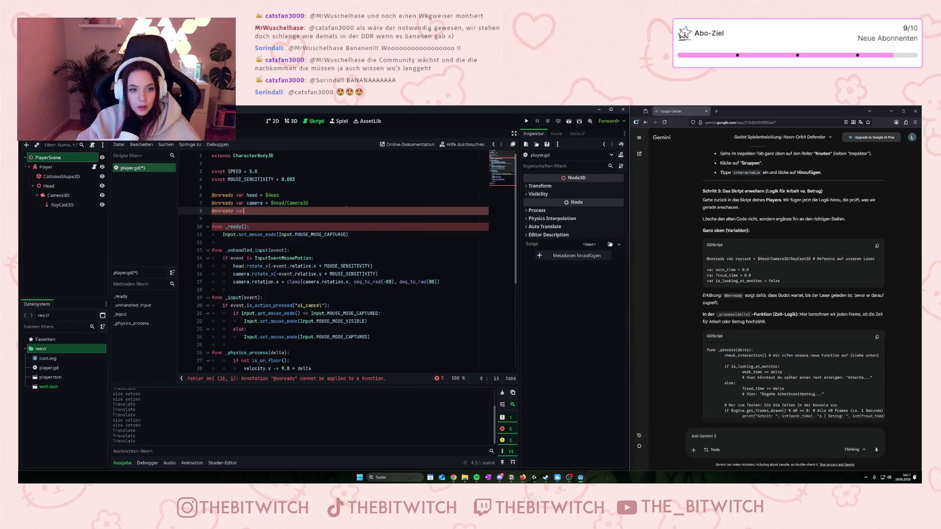
type("ycasr")
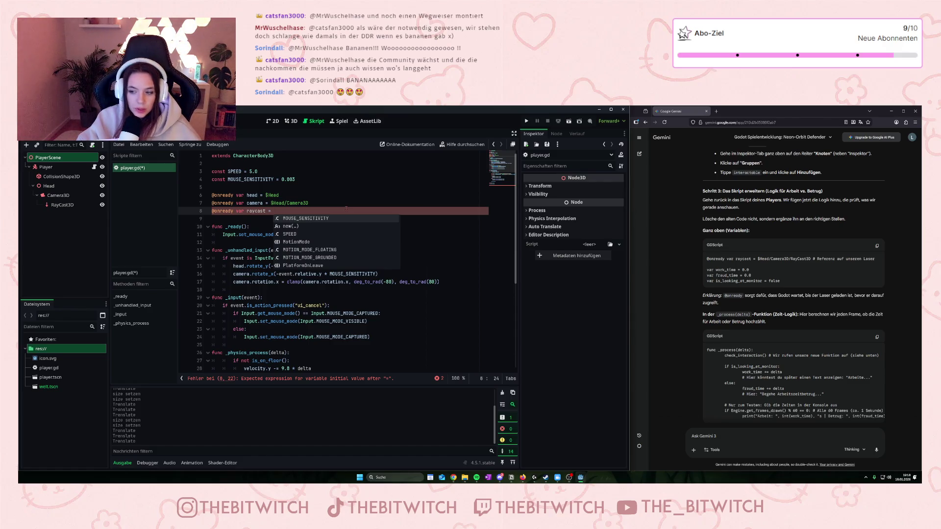
type(" $")
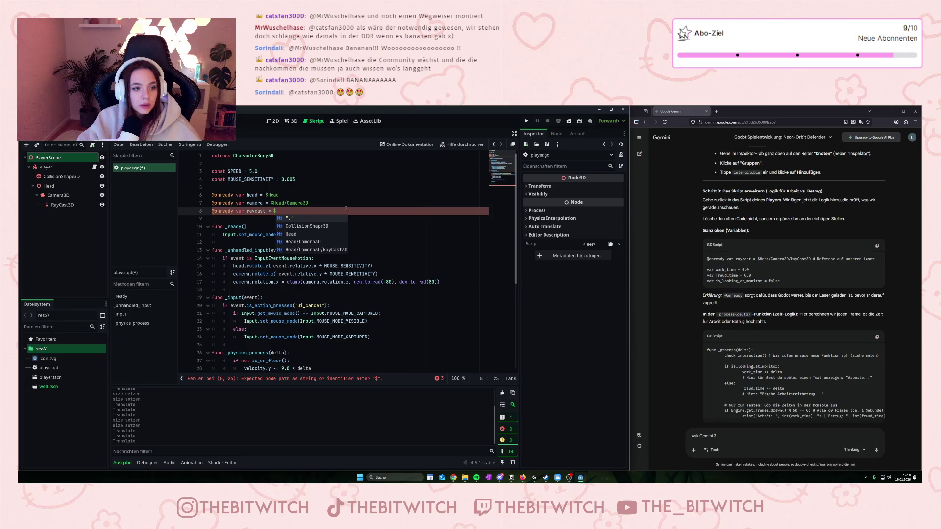
type("Head")
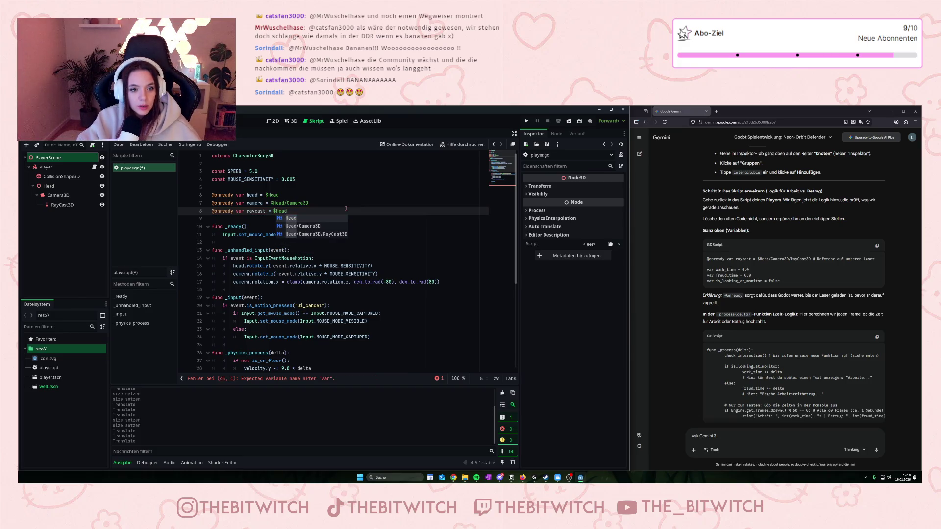
type("/Camer")
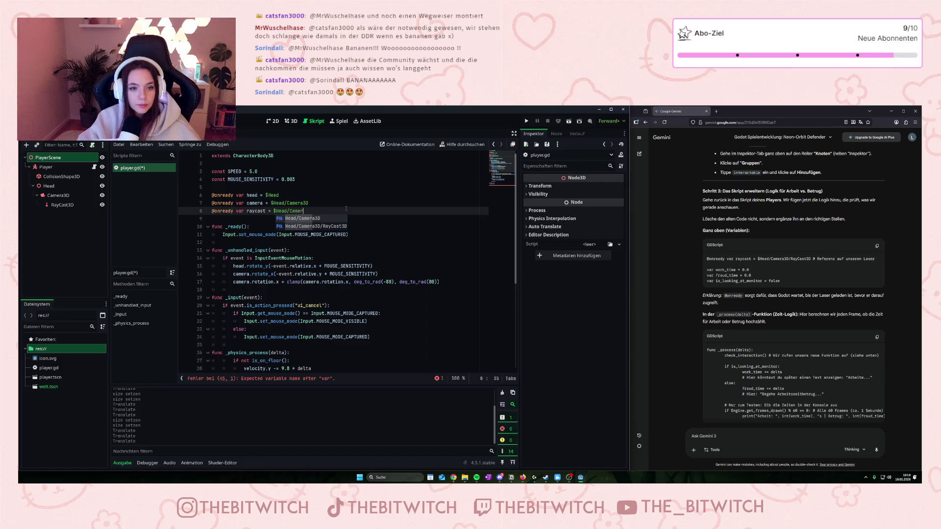
key("Down")
key("Return")
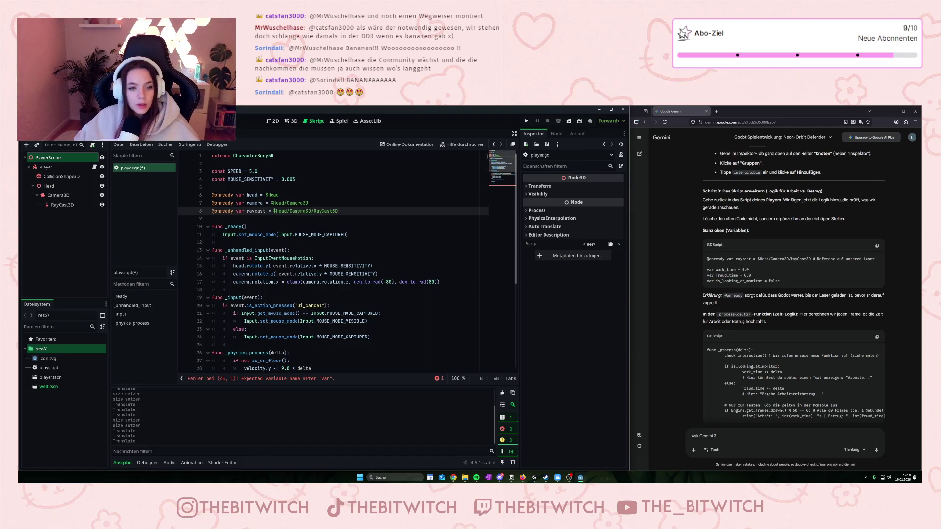
scroll(453, 265, "down", 5)
scroll(453, 265, "down", 1)
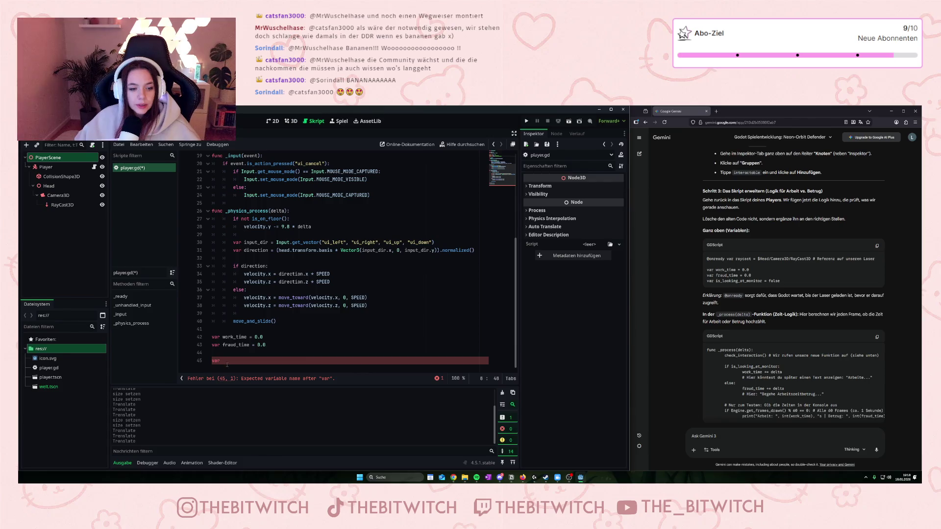
- Delete the stray unfinished var on line 45
left_click_drag(227, 365, 219, 362)
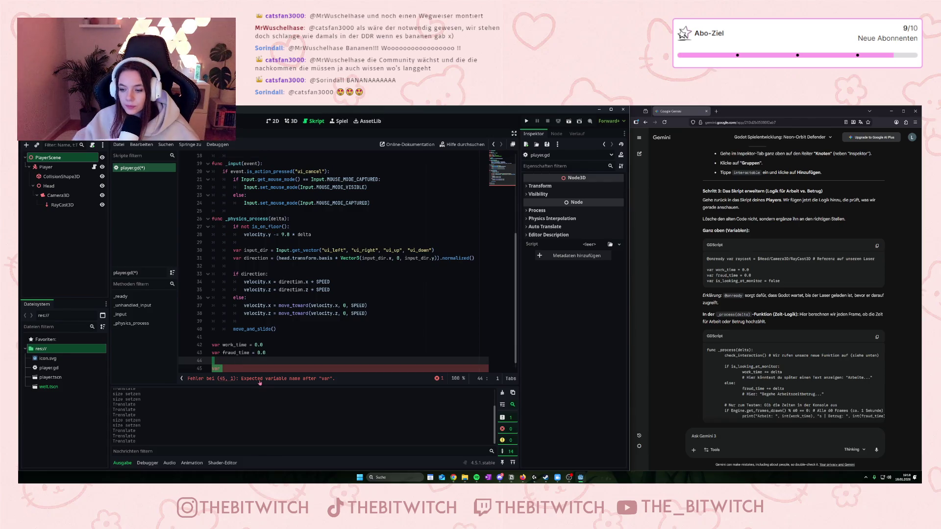
key("BackSpace")
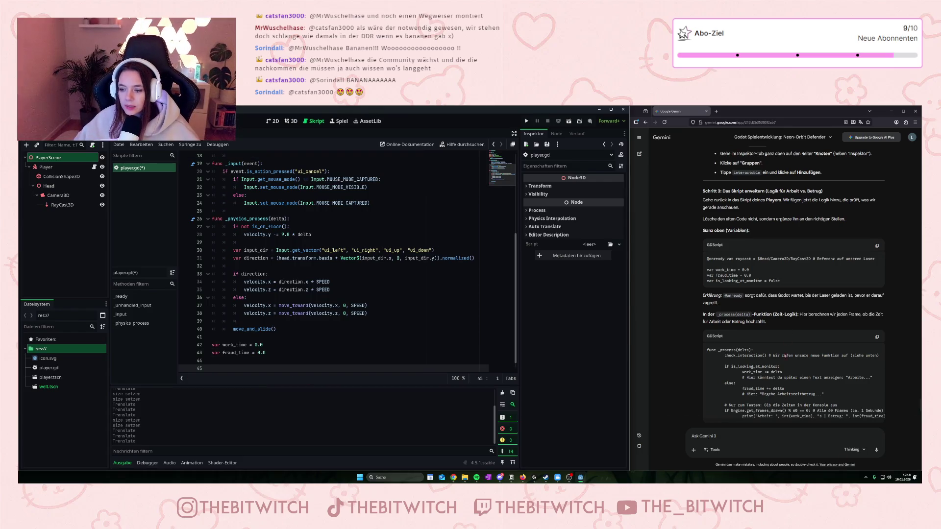
scroll(786, 351, "down", 2)
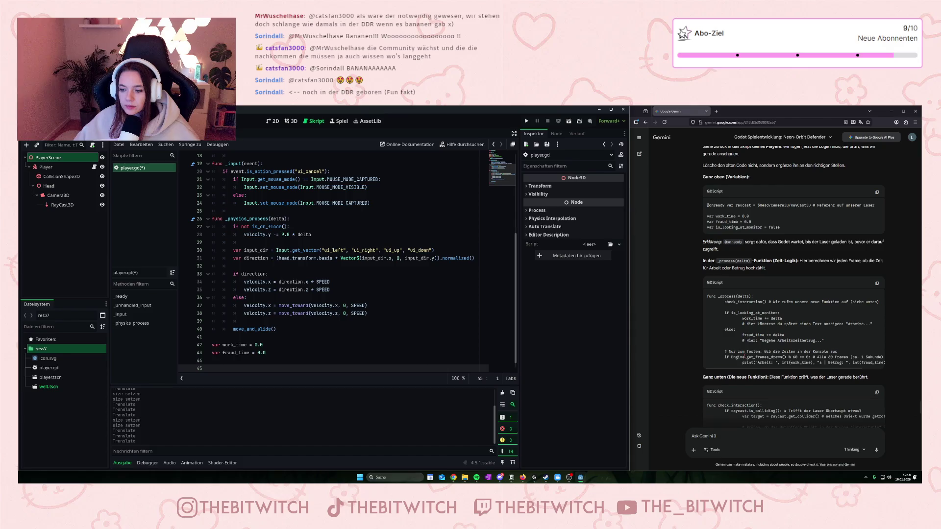
- Read the print line in Gemini's code, then switch to the Welt scene with Ctrl+Tab
left_click_drag(835, 364, 885, 366)
left_click(757, 373)
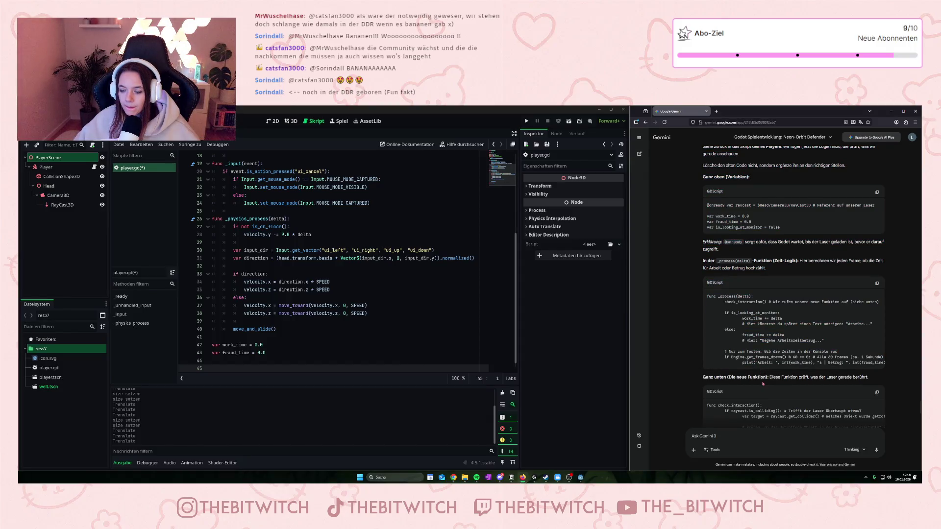
scroll(761, 373, "down", 3)
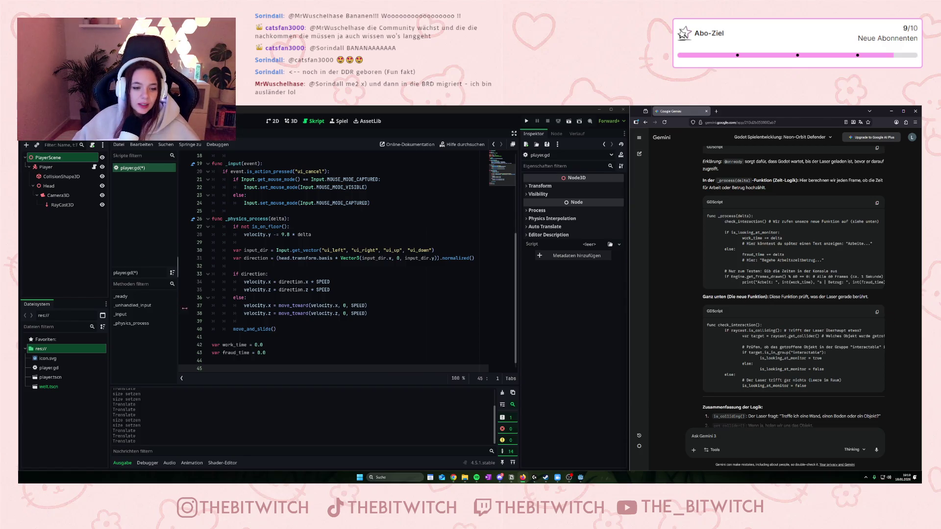
scroll(242, 308, "down", 1)
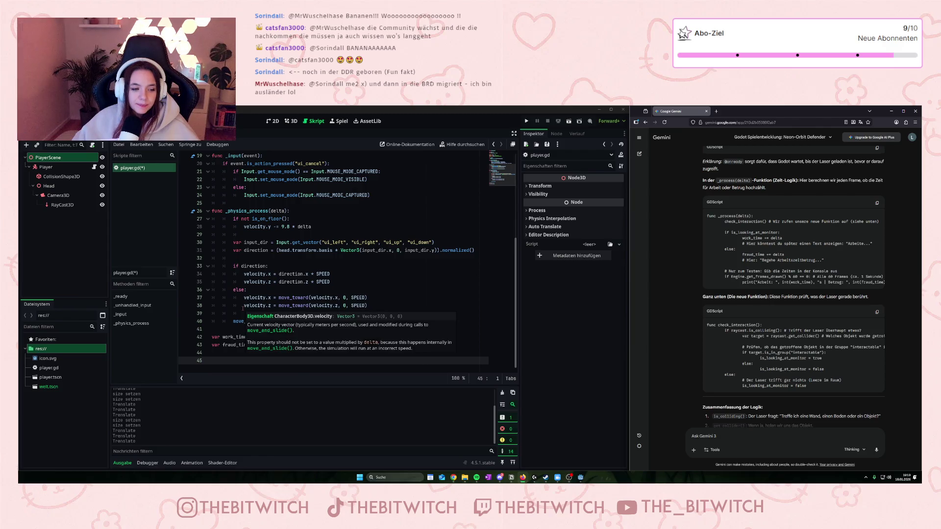
scroll(242, 308, "up", 1)
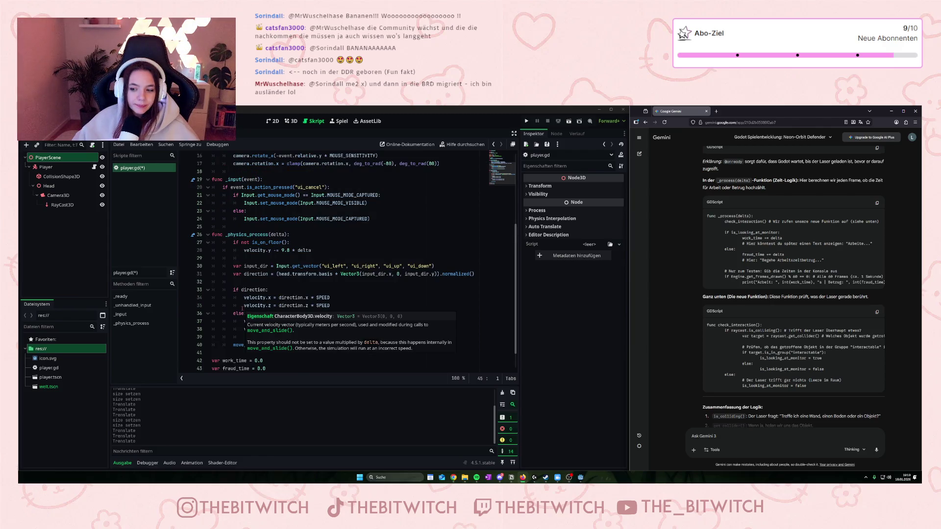
key("ctrl+Tab")
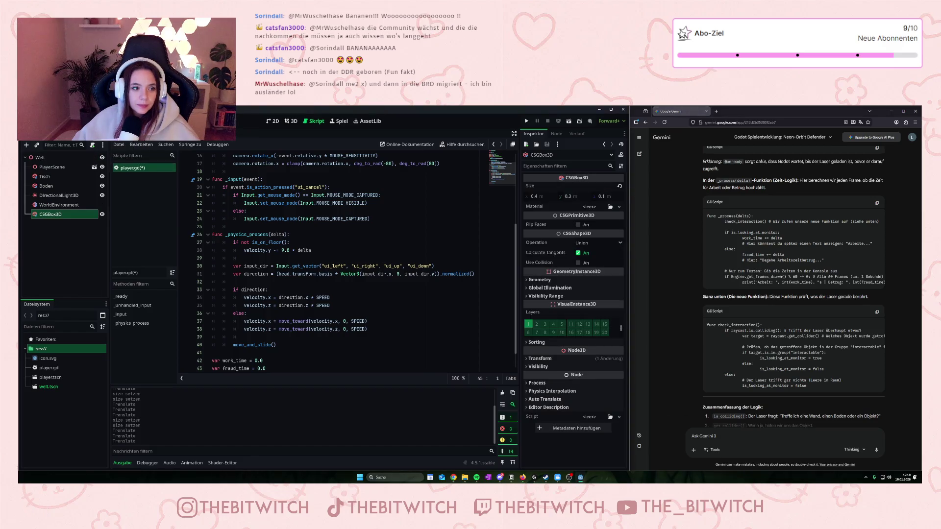
- Rename CSGBox3D to Monitor and move it directly below PlayerScene
left_click(54, 216)
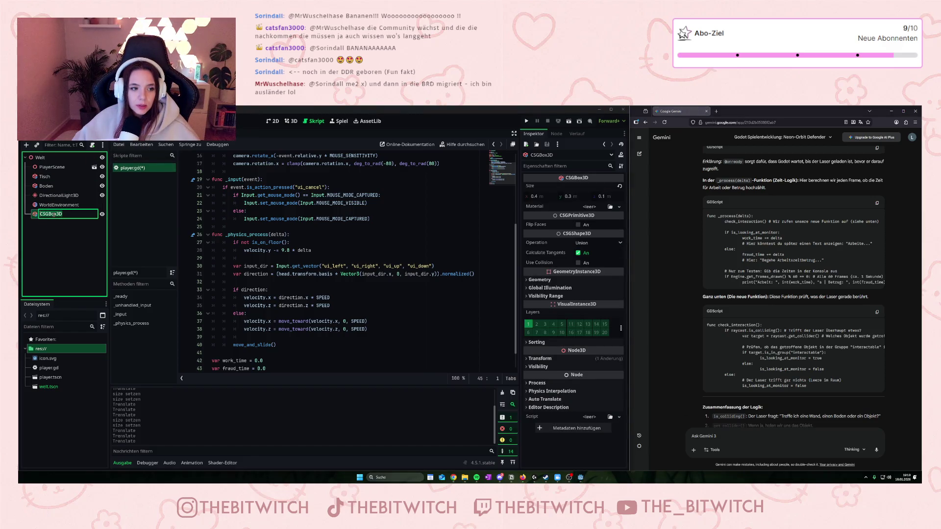
type("Monitor")
key("Return")
left_click_drag(54, 216, 97, 178)
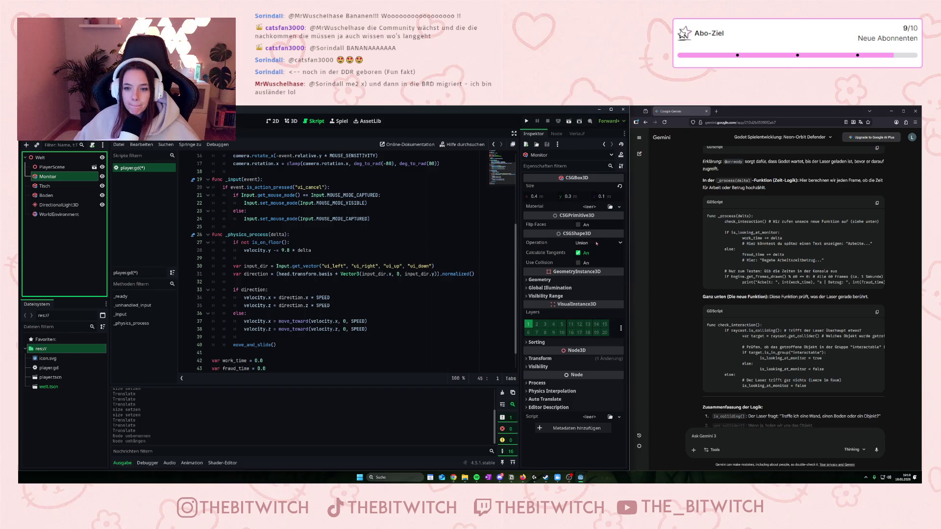
- Browse the Monitor node's Inspector options without changing anything
left_click(549, 154)
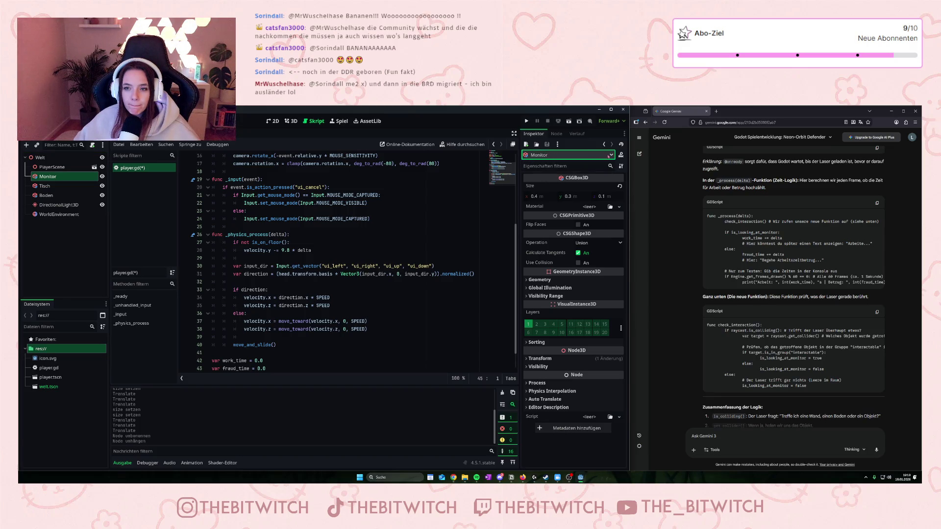
left_click(557, 144)
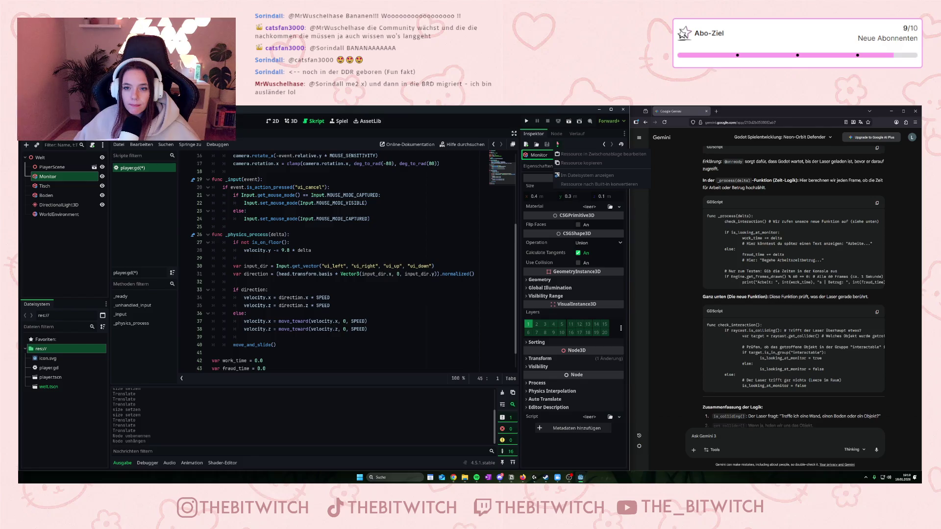
left_click(621, 166)
left_click(623, 134)
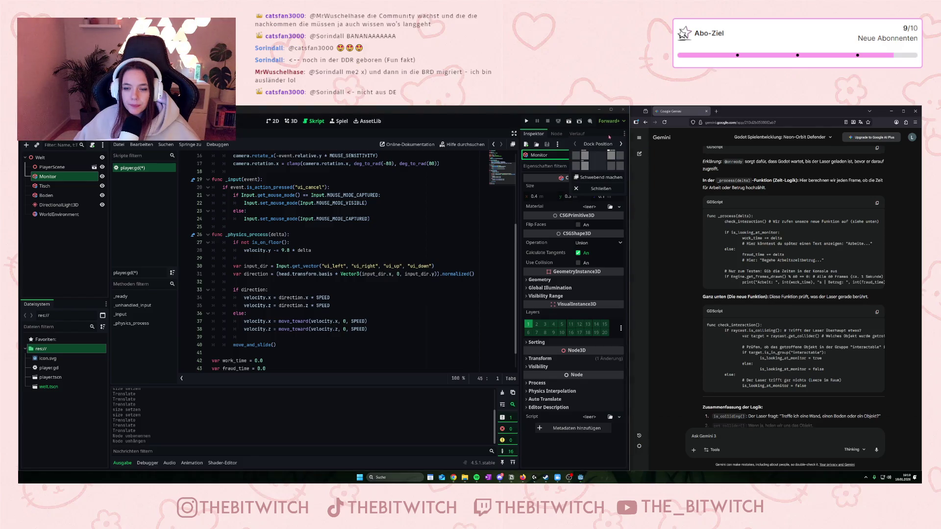
left_click(609, 136)
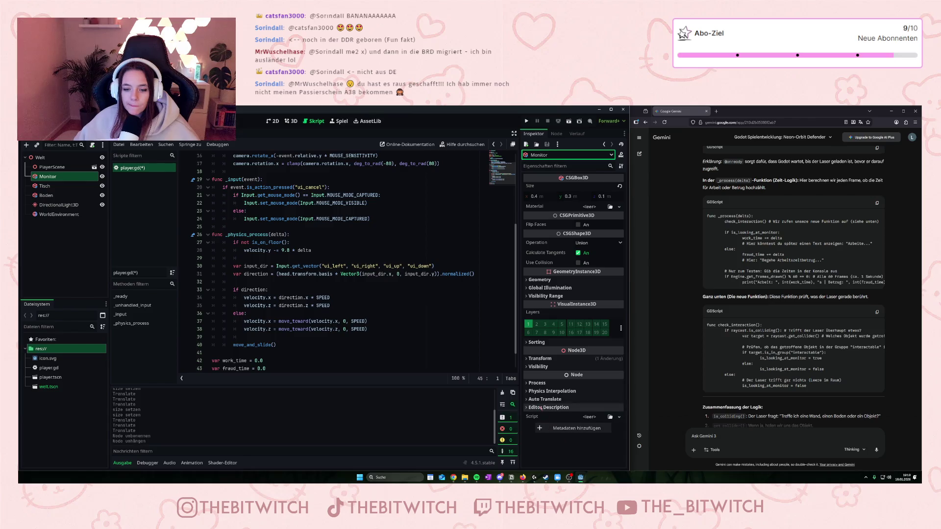
scroll(722, 425, "down", 3)
- Ask Gemini 'Ich finde die Option zum Gruppieren nicht' about where the grouping option is
left_click(725, 435)
type("Ich finde die O")
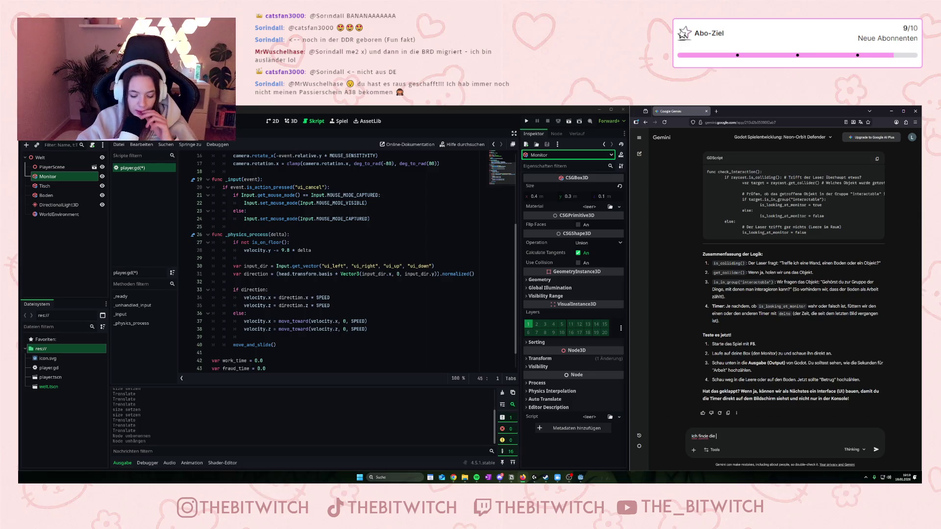
type("pt")
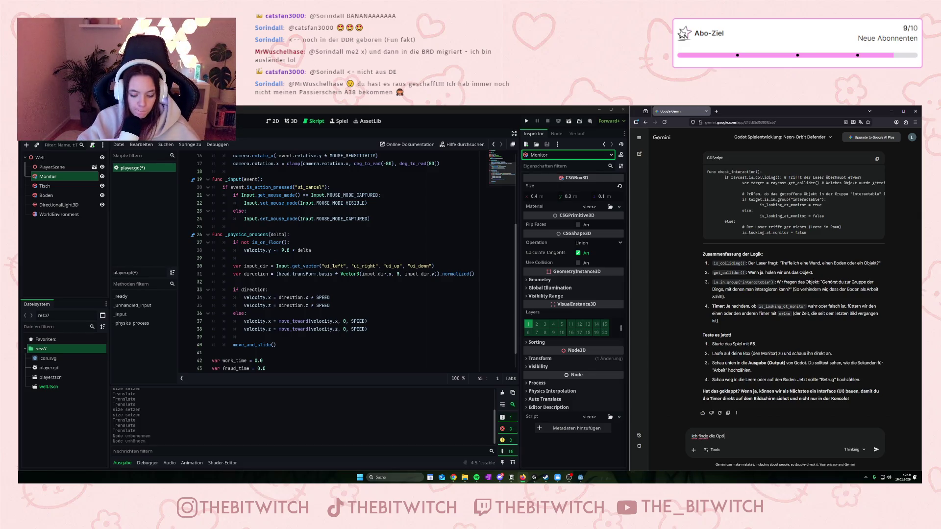
type("ion zum Grupp")
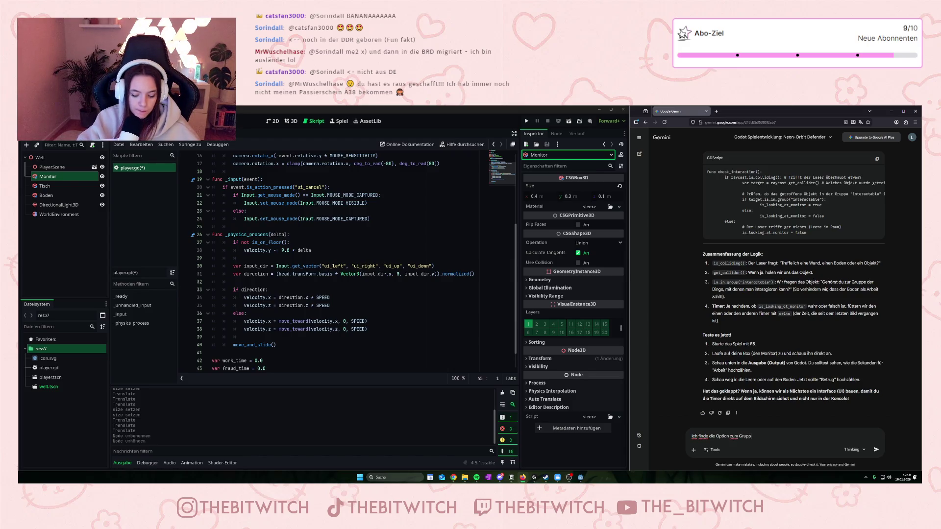
type("ieren nich")
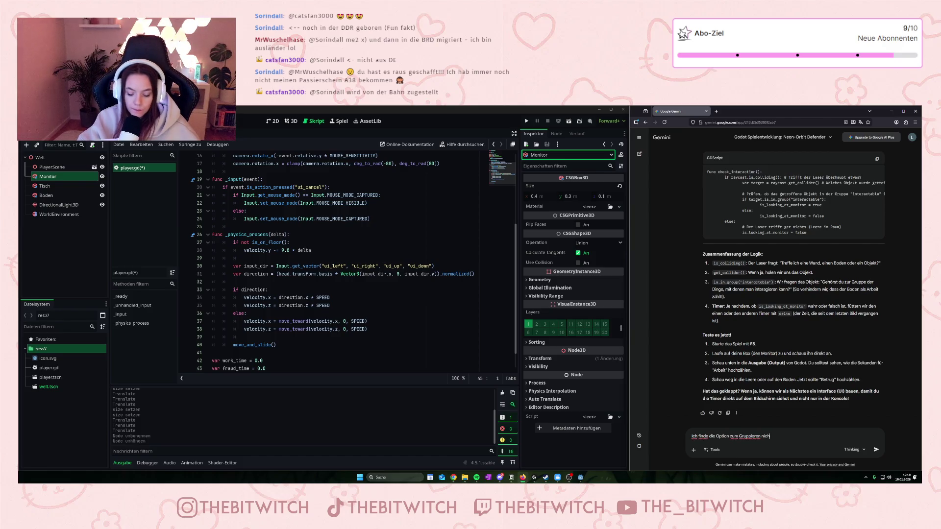
type("t")
key("Return")
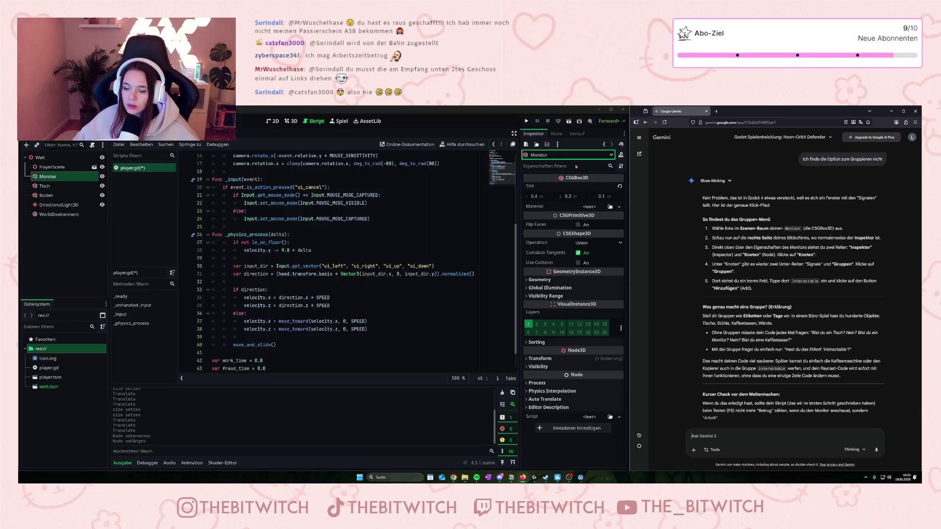
- Open the Monitor node's Groups list and enter a new group named 'interactable'
left_click(556, 134)
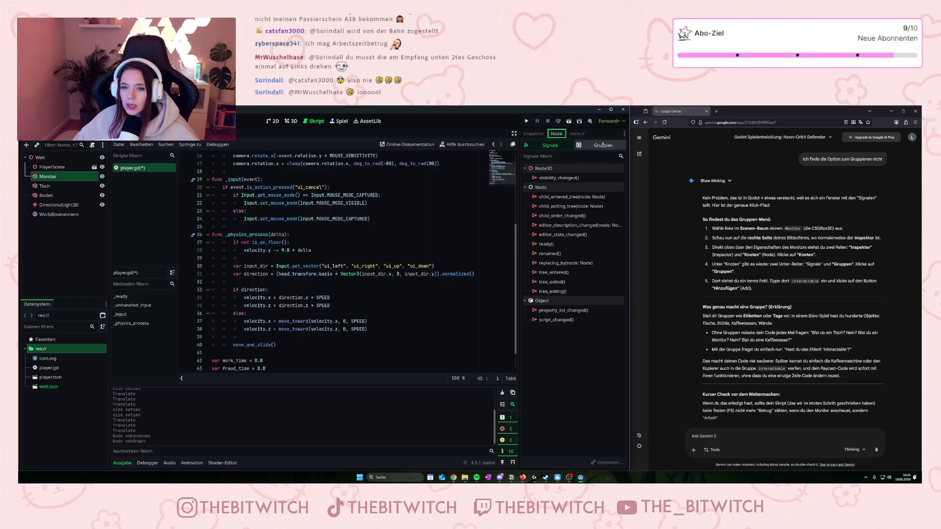
left_click(581, 145)
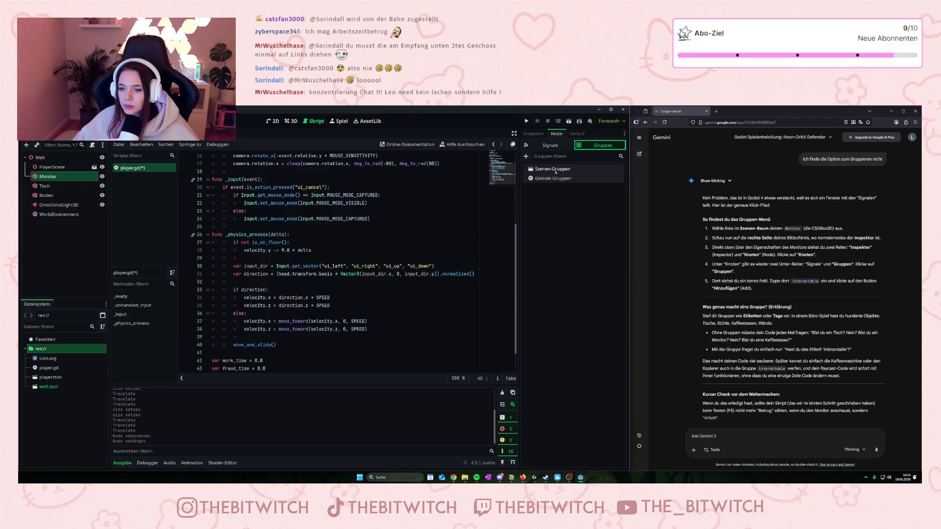
left_click(551, 157)
type("intera")
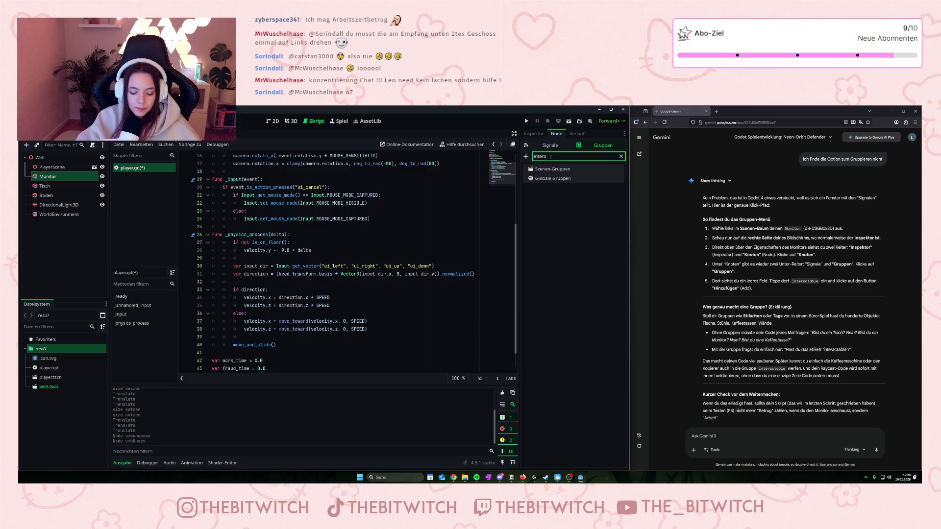
type("ctable")
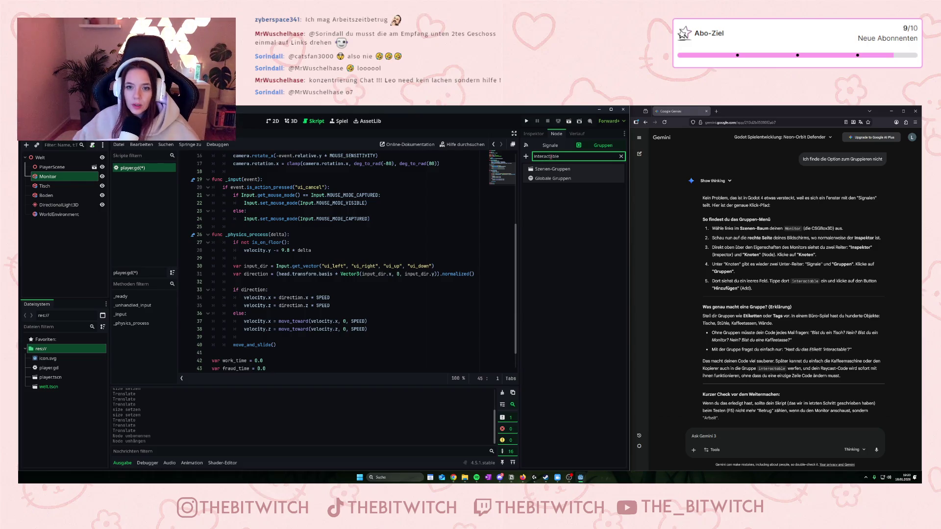
left_click(526, 156)
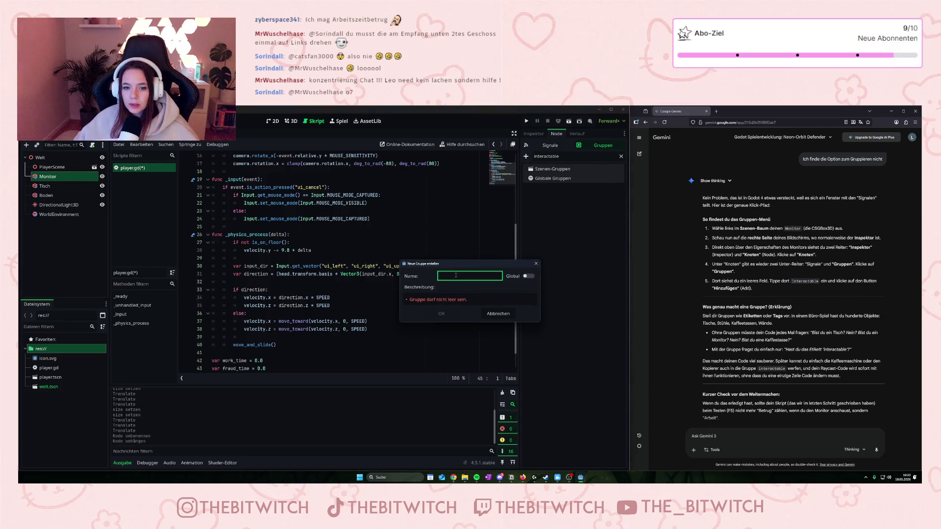
type("interac")
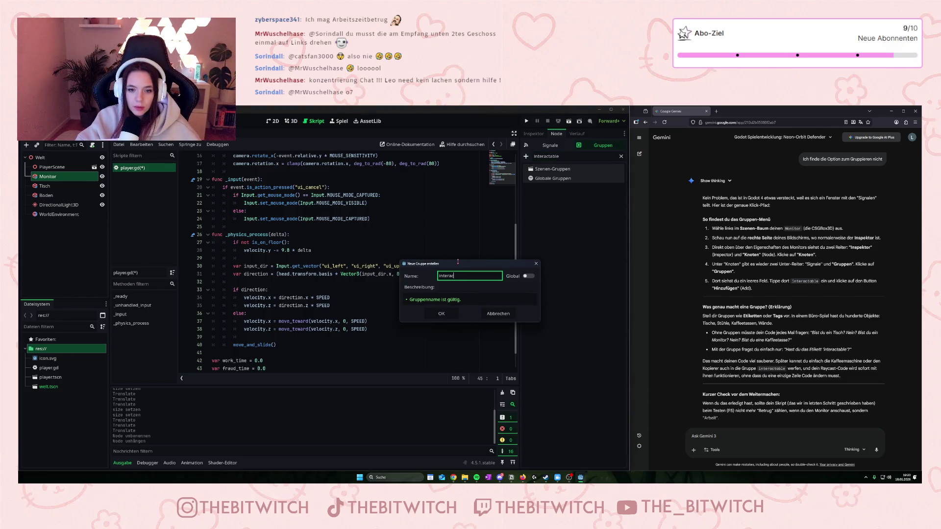
type("table")
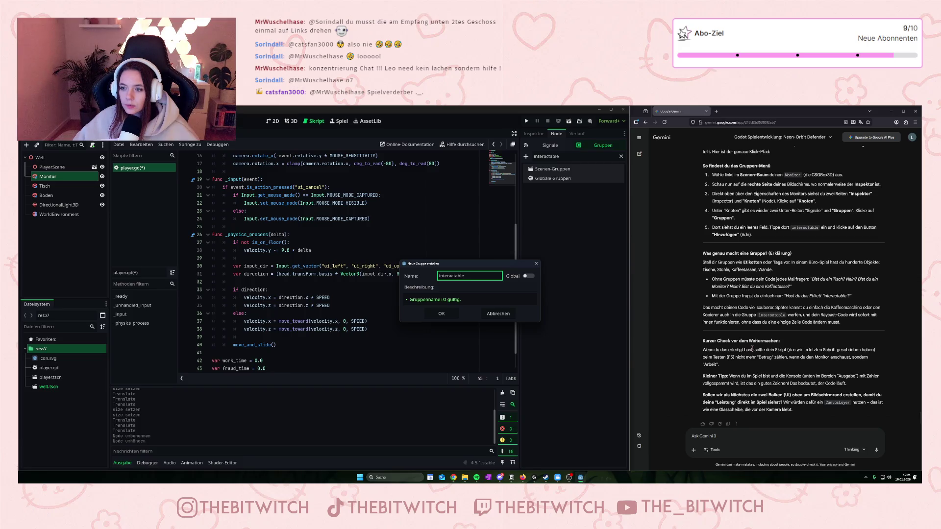
- Check Gemini's tip, then confirm creating the interactable group and return to player.gd
scroll(719, 315, "down", 1)
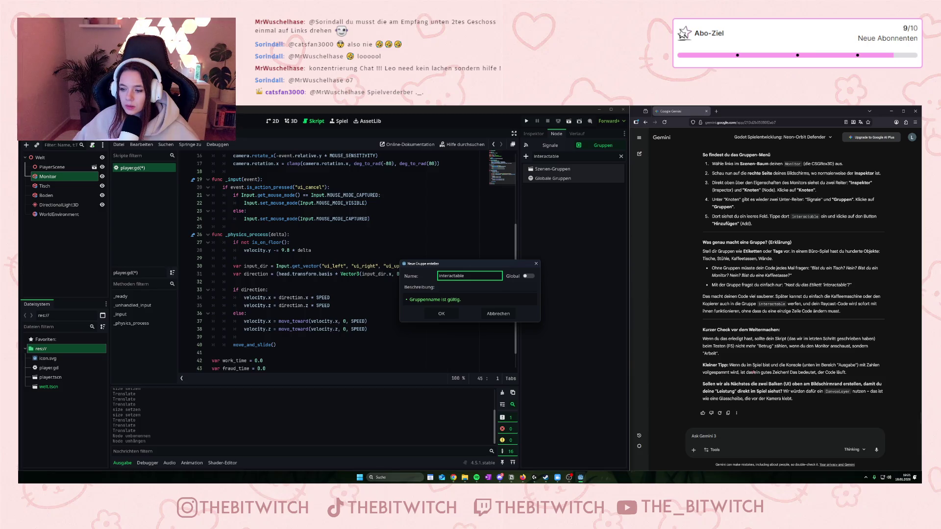
mouse_move(729, 365)
left_mouse_down()
mouse_move(850, 373)
mouse_move(733, 373)
mouse_move(797, 378)
left_mouse_up()
left_click(797, 377)
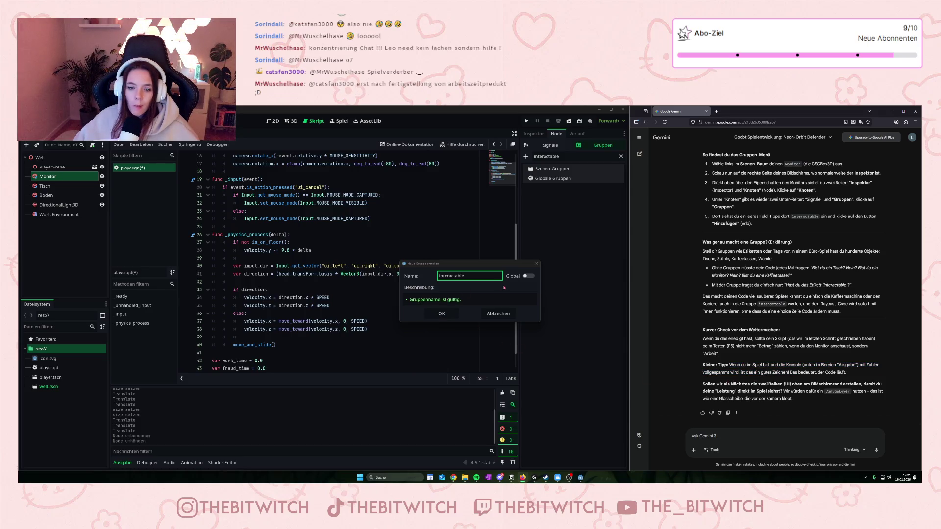
left_click(449, 314)
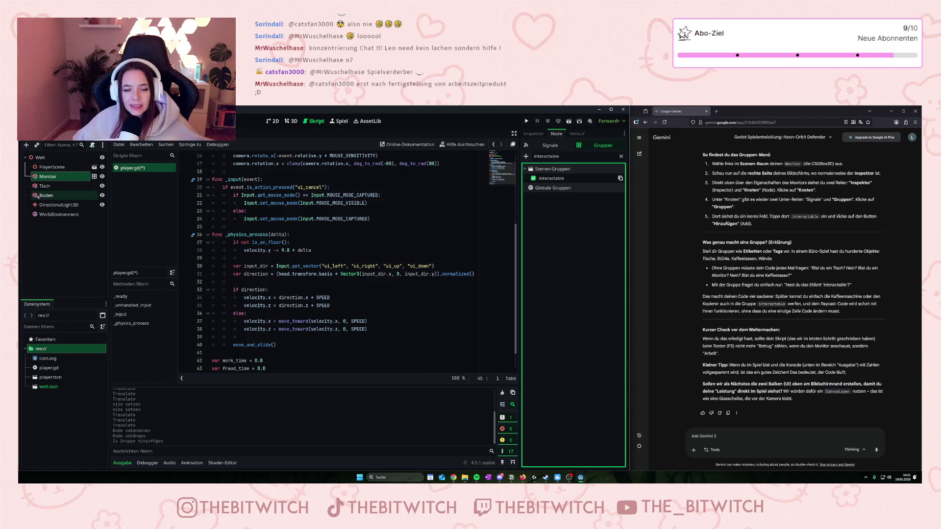
left_click(259, 311)
- Save player.gd with Ctrl+S and review the end of the script
key("ctrl+s")
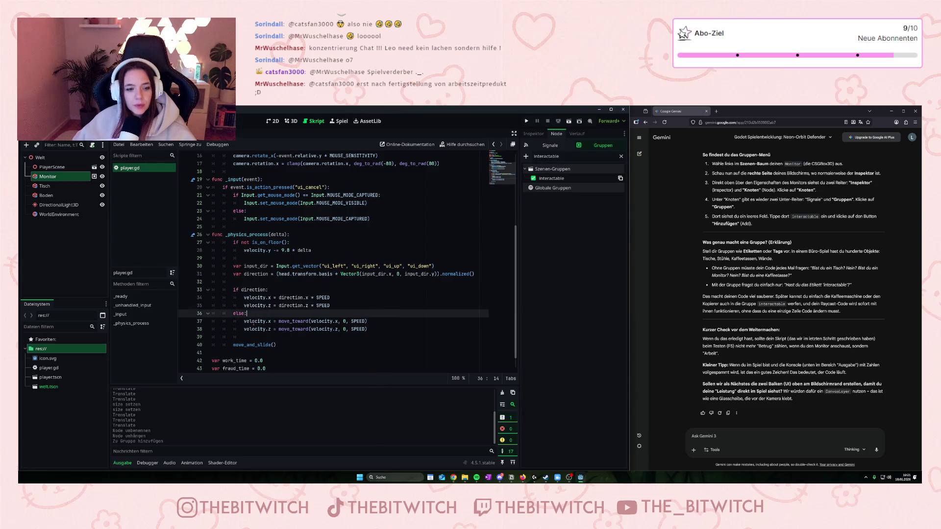
scroll(259, 311, "down", 1)
scroll(749, 236, "up", 10)
scroll(745, 240, "up", 2)
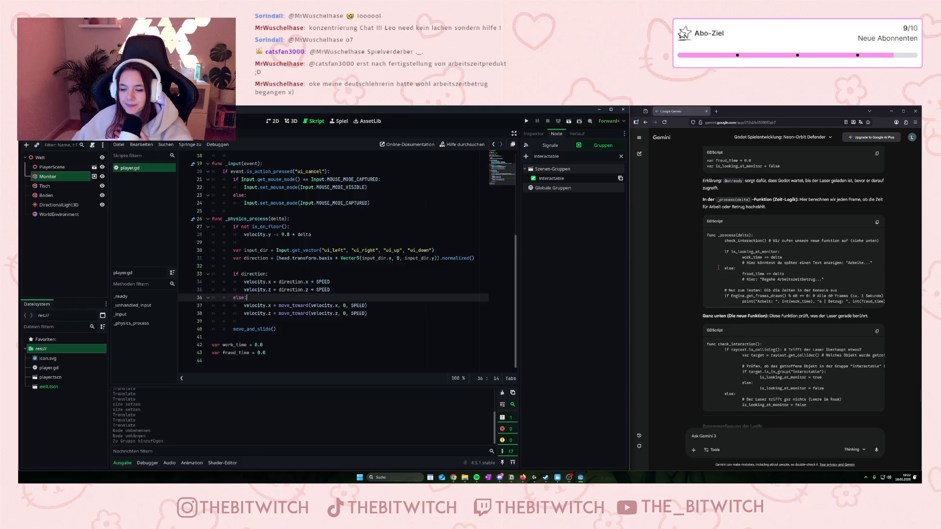
scroll(698, 278, "up", 2)
scroll(729, 269, "down", 2)
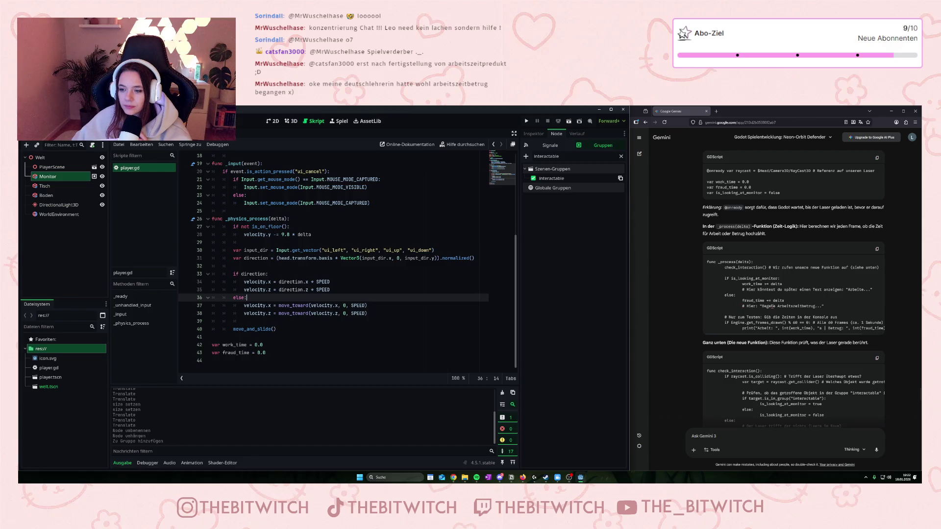
scroll(769, 306, "down", 1)
left_click_drag(757, 309, 754, 309)
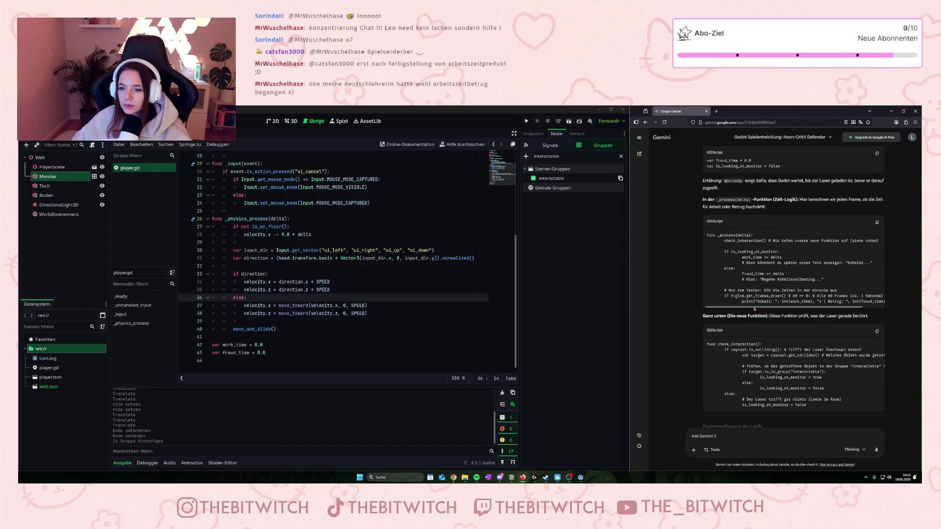
mouse_move(750, 309)
left_mouse_down()
mouse_move(771, 316)
mouse_move(750, 316)
left_mouse_up()
scroll(780, 386, "down", 1)
mouse_move(778, 386)
left_mouse_down()
mouse_move(799, 387)
mouse_move(773, 386)
left_mouse_up()
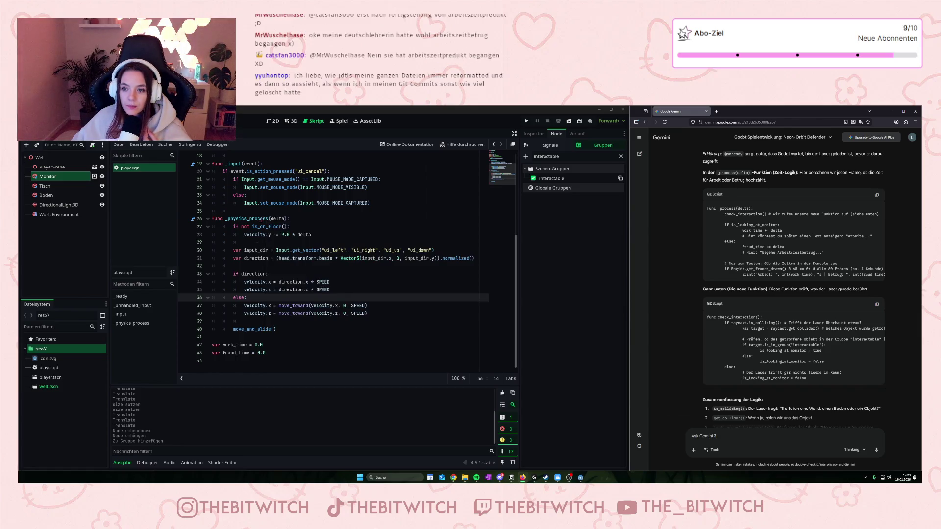
- Add func _process(delta): below fraud_time, calling check_interaction() and beginning an if line
left_click(283, 358)
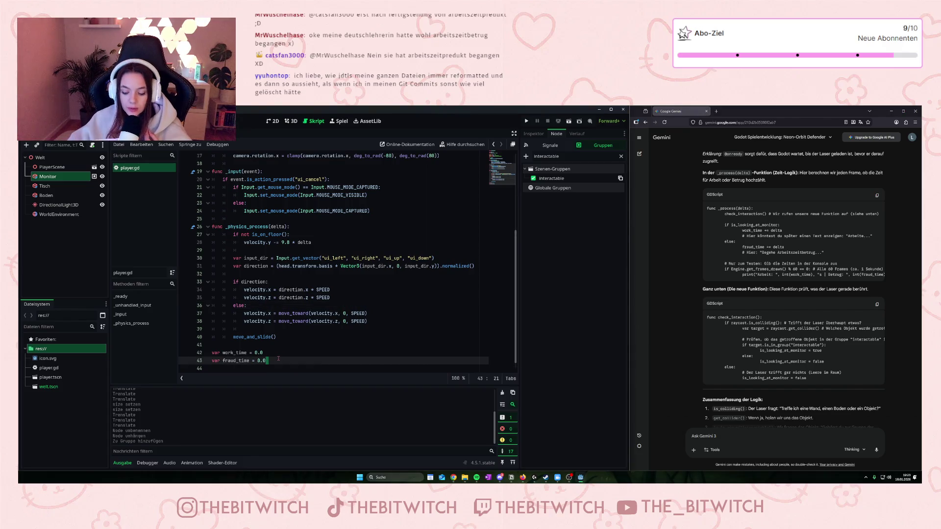
key("Return")
key("Return")
type("func ")
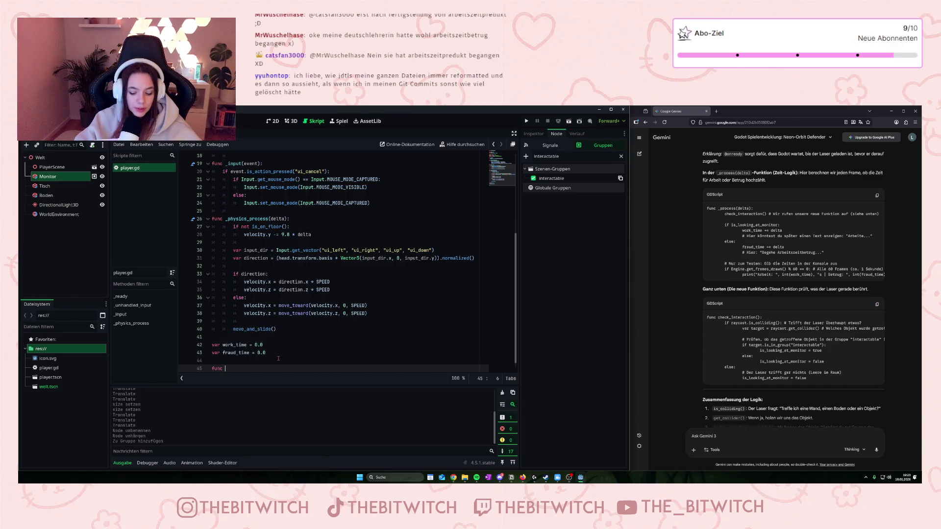
type("_process")
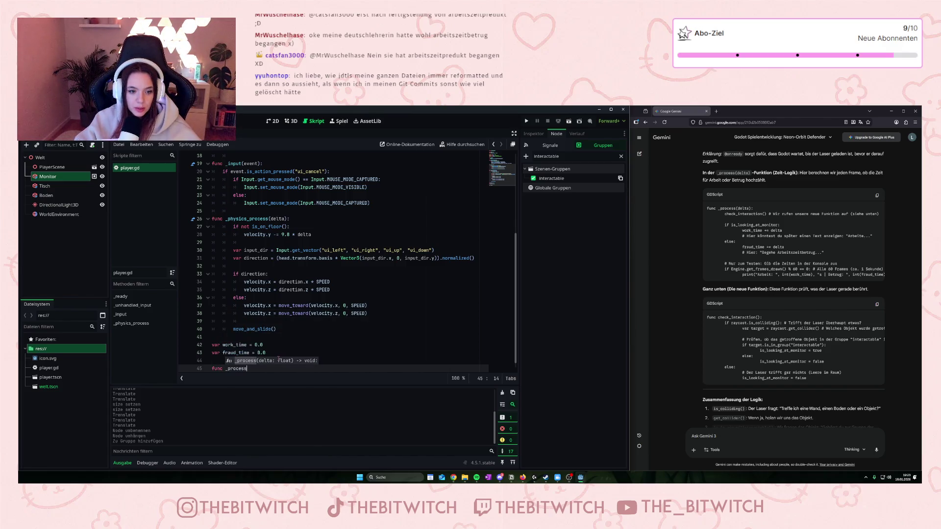
type("(delta)")
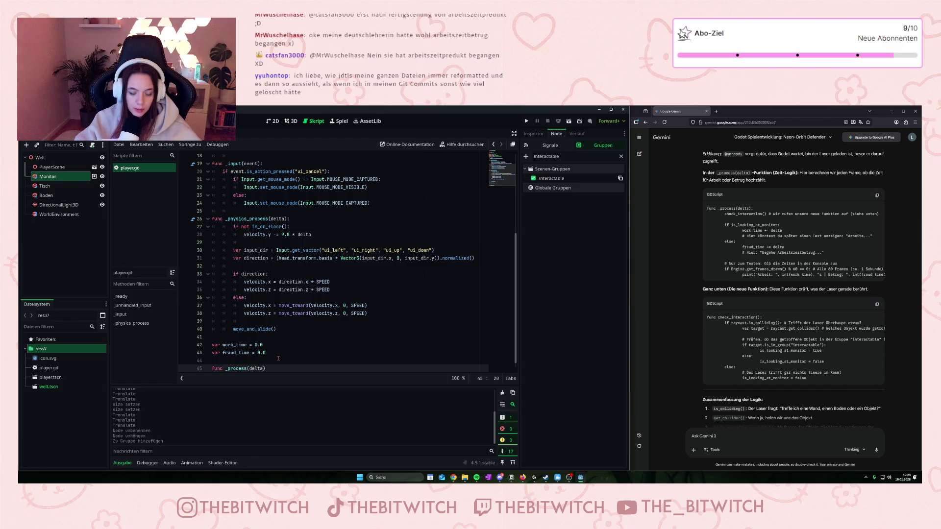
type(":")
key("Return")
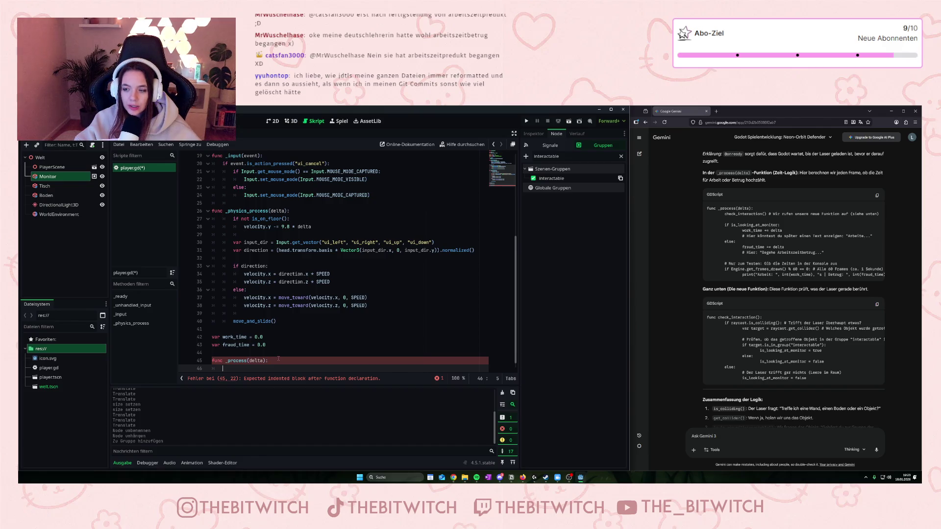
type("check")
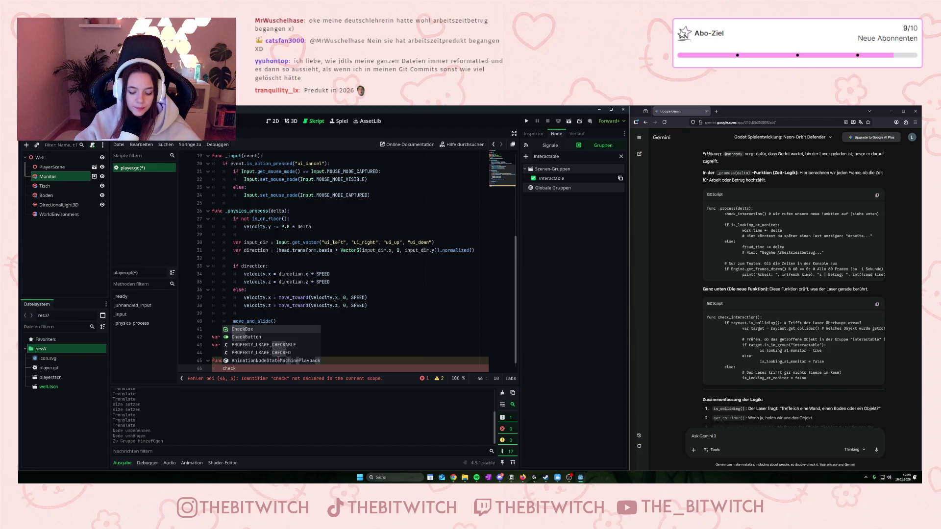
type("_i")
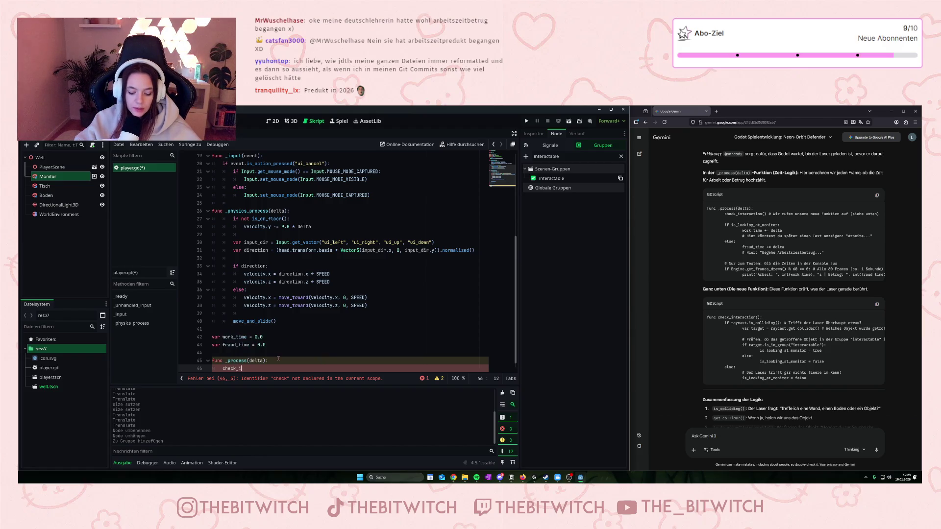
type("nteraction")
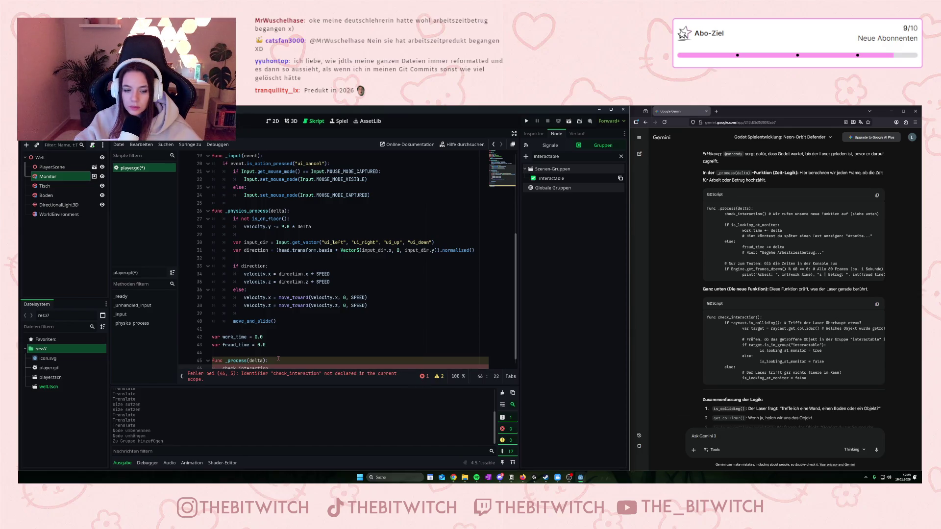
type("()")
key("Return")
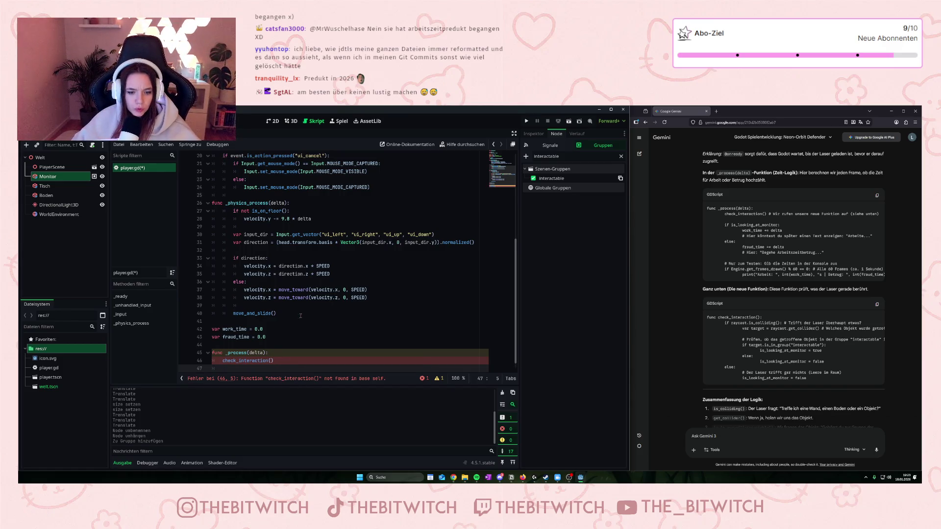
scroll(260, 361, "down", 1)
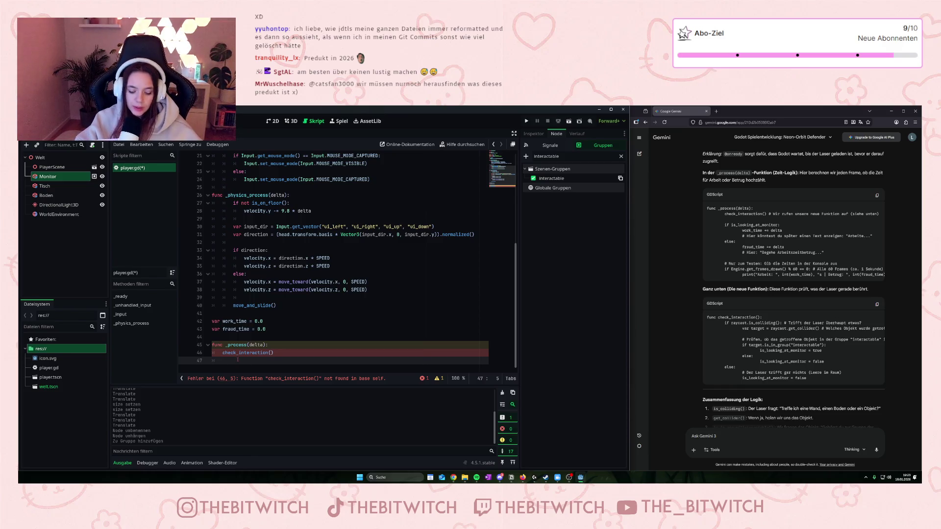
type("if")
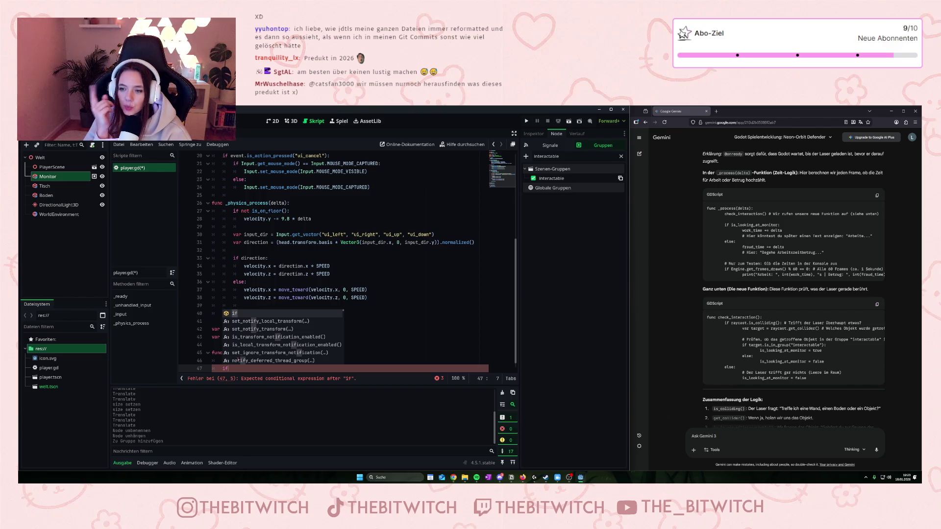
- Complete the if is_working: branch so it adds delta to work_time
type(" is")
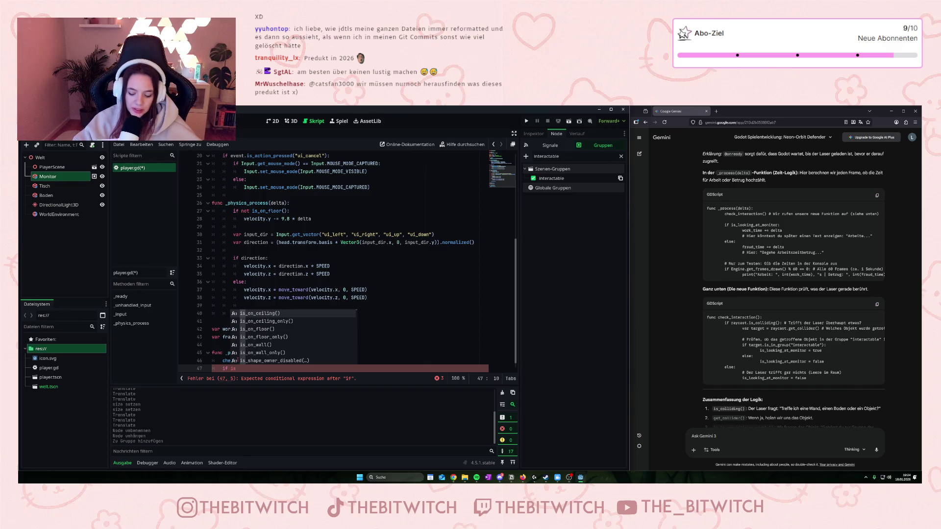
type("_working")
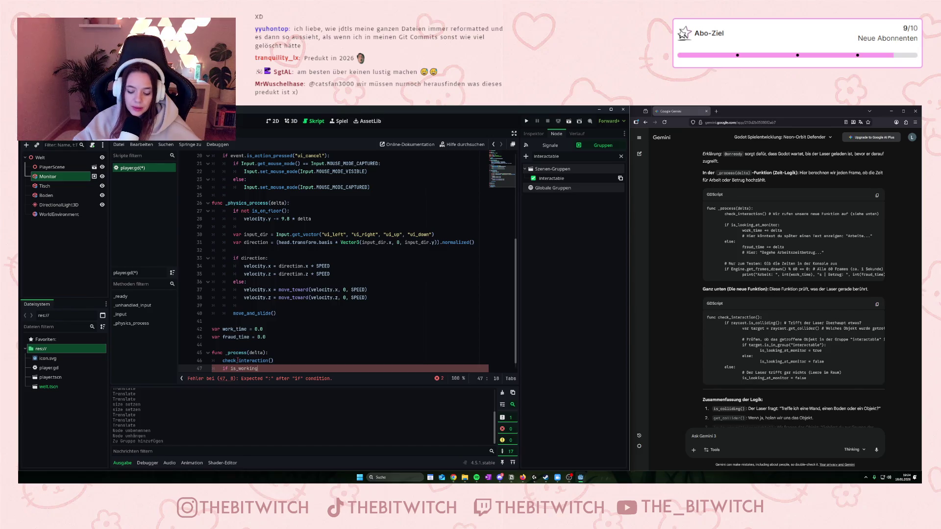
type(":")
key("Return")
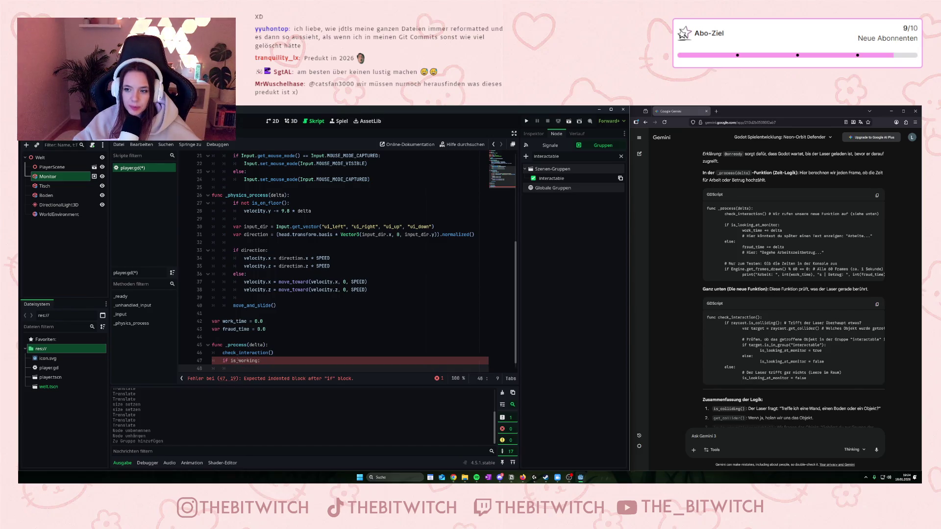
type("work_ti")
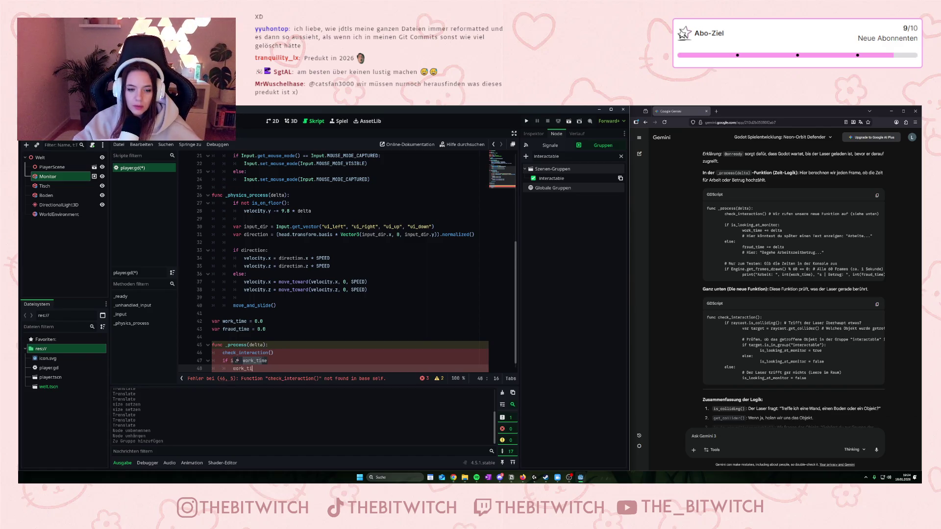
key("Return")
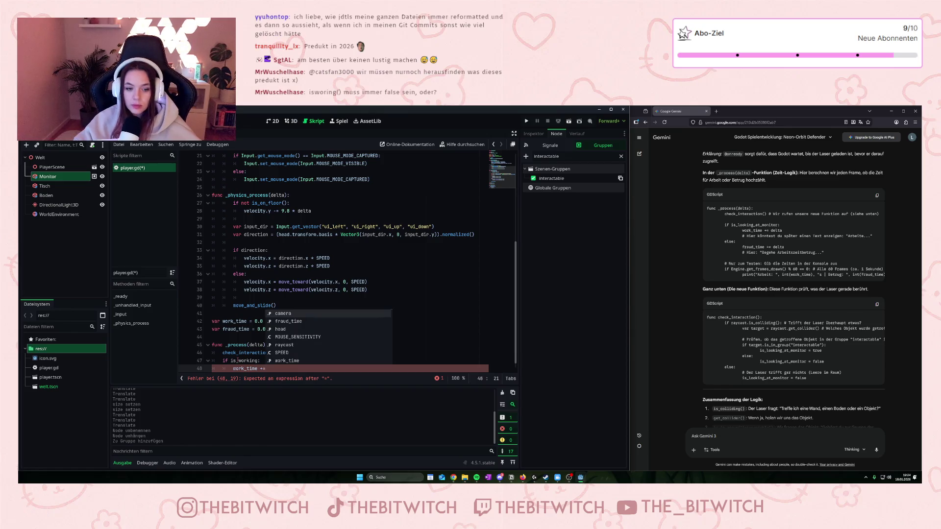
type("delta")
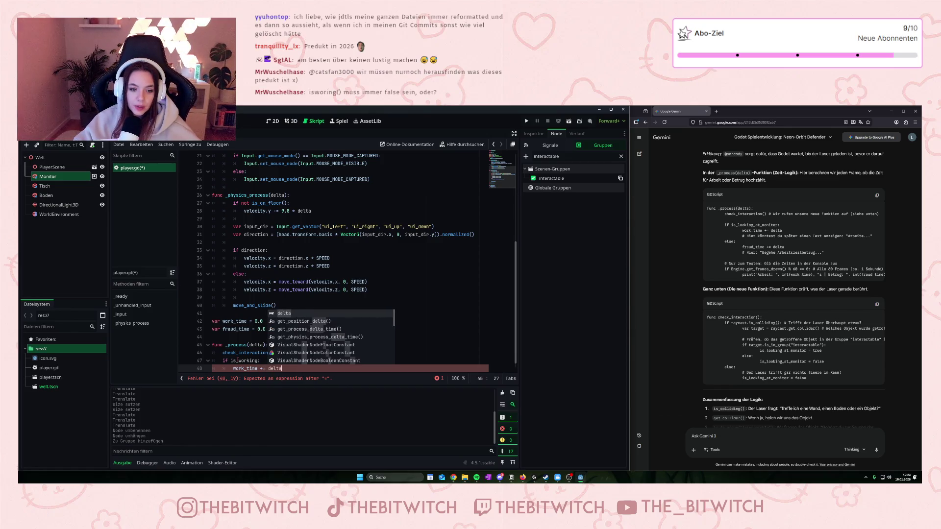
key("Escape")
key("Return")
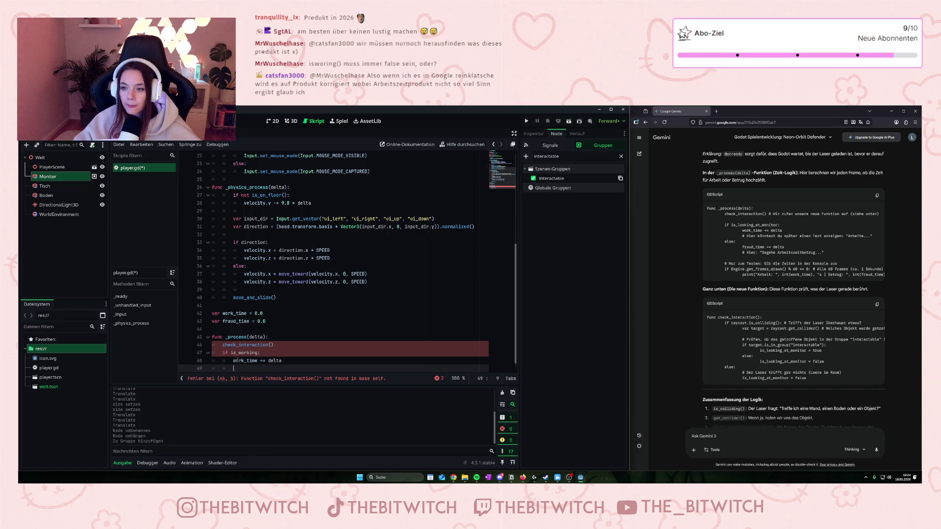
- Add an else branch, aligned with the if, that adds delta to fraud_time
type("else")
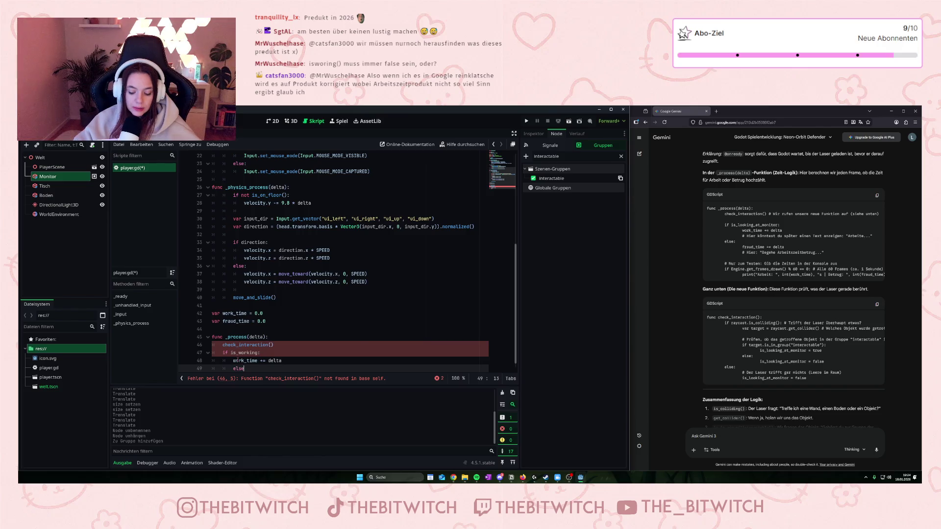
type(":")
key("Return")
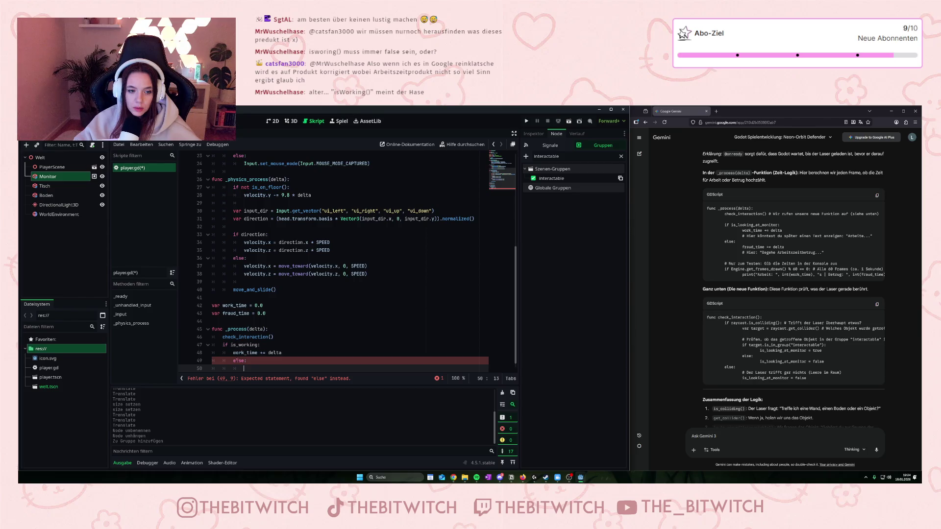
left_click(233, 360)
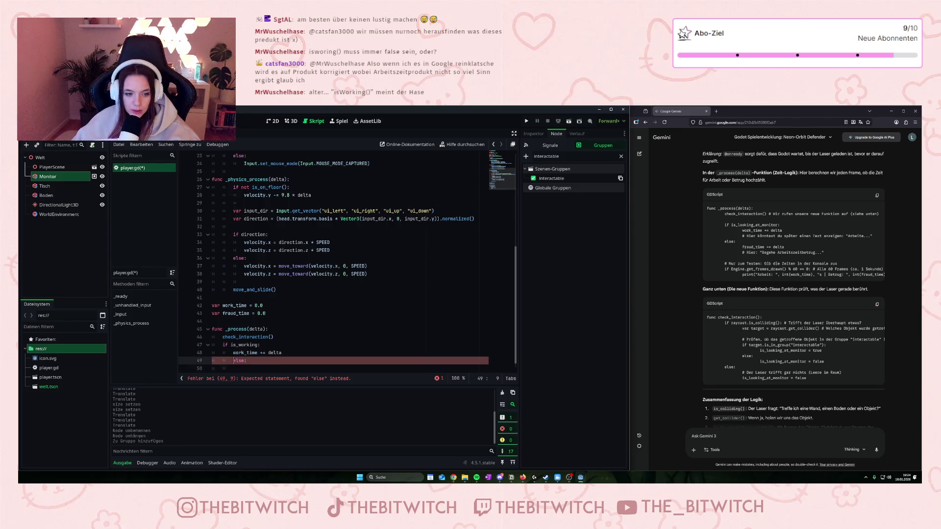
key("BackSpace")
left_click(244, 368)
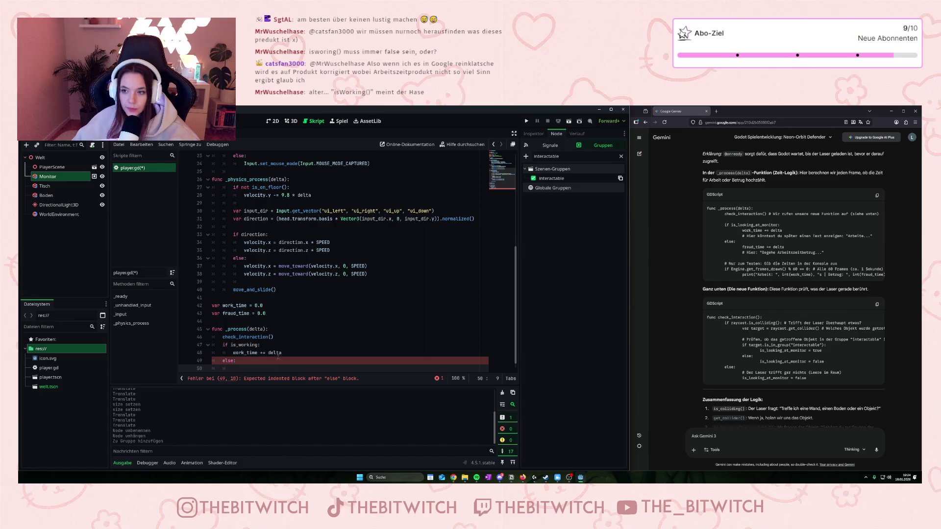
type("fraud")
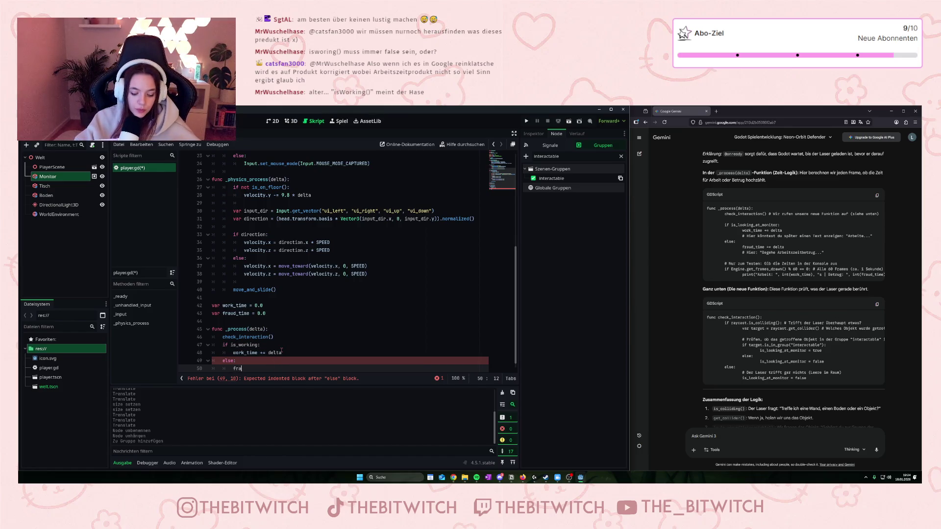
key("BackSpace")
type("_")
key("Return")
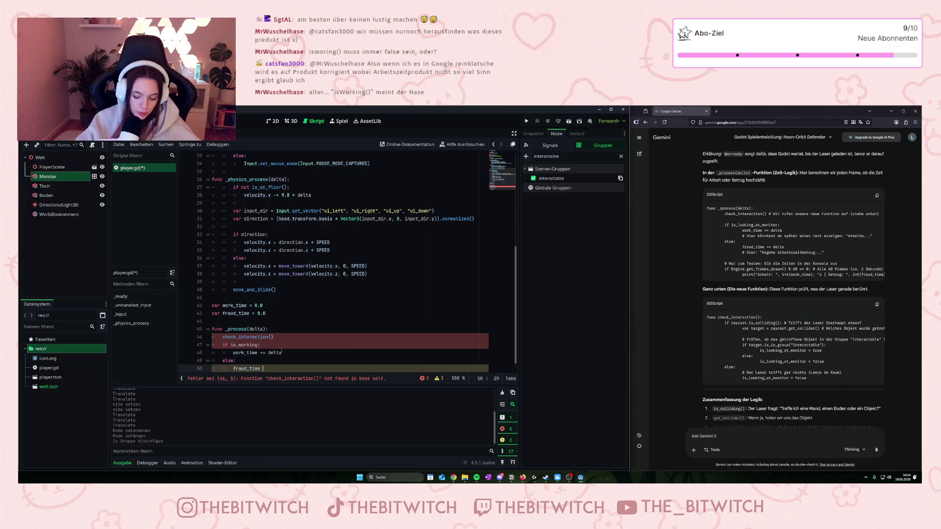
type("+=")
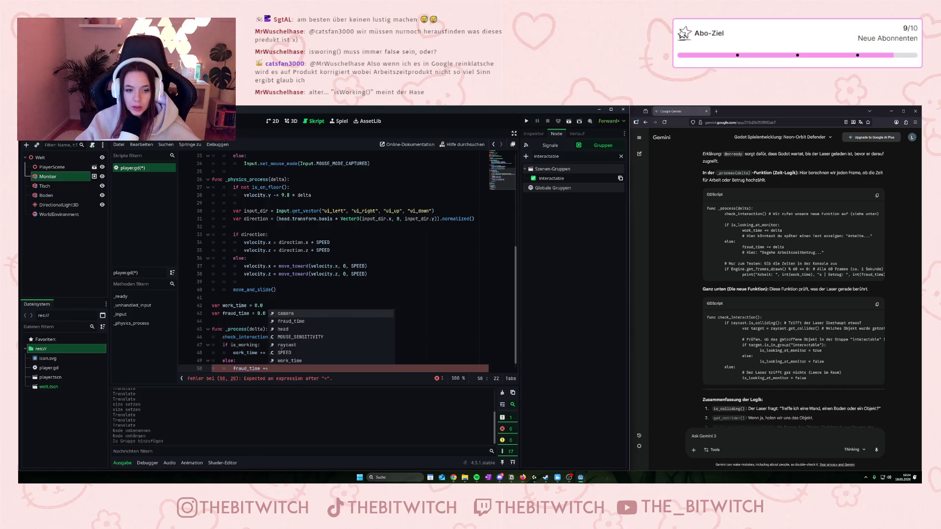
type(" delta")
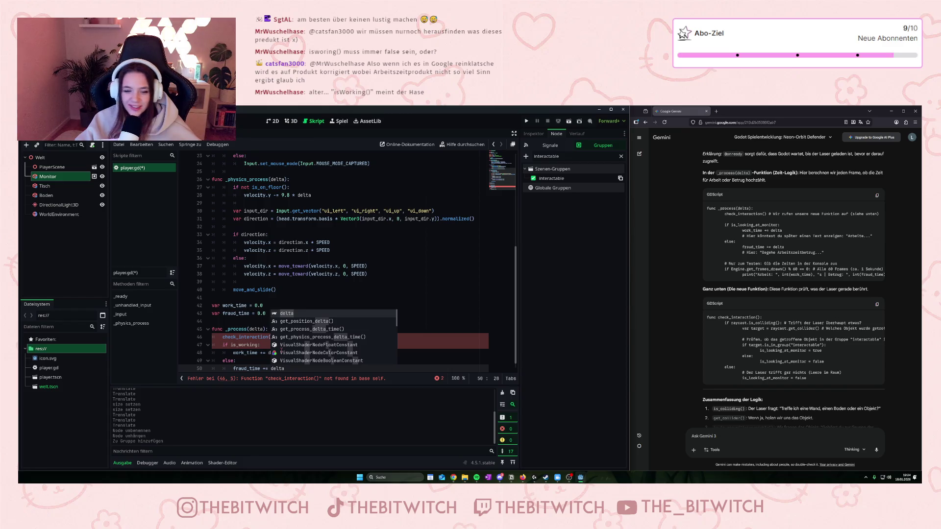
key("Escape")
key("Return")
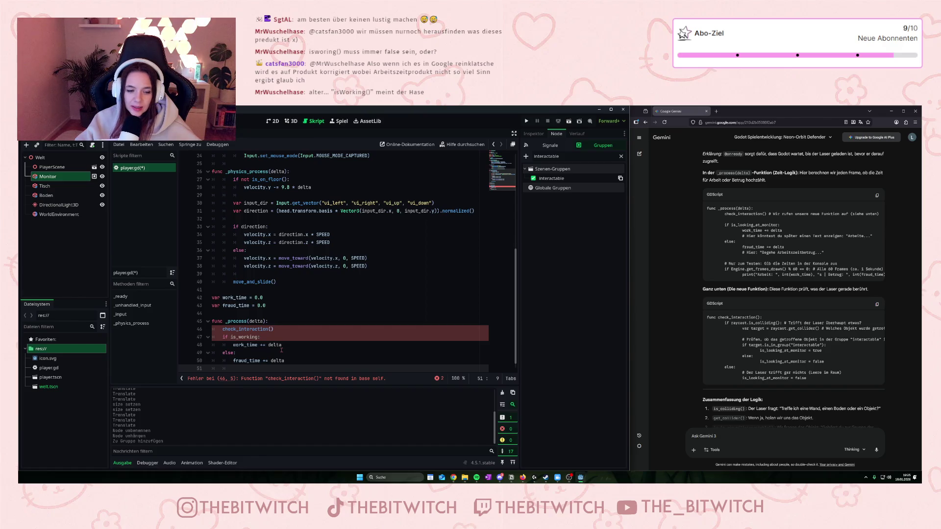
key("Return")
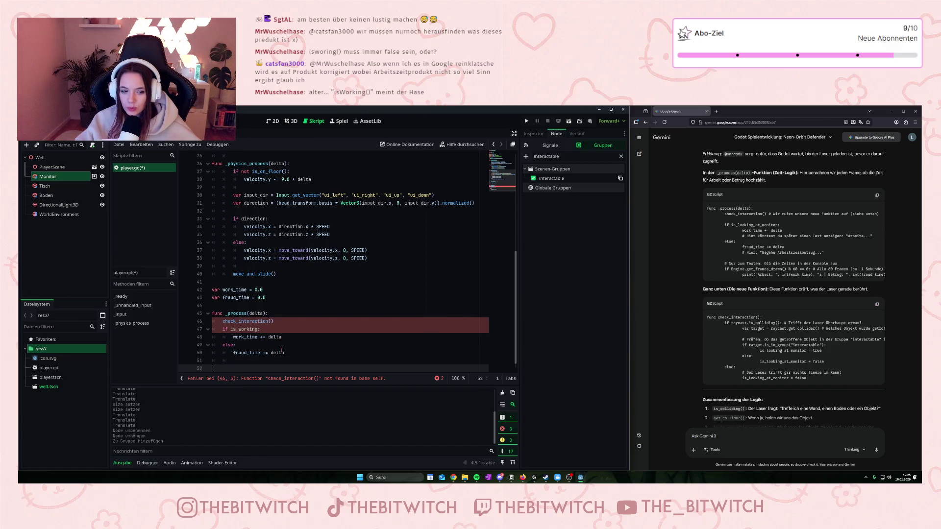
key("BackSpace")
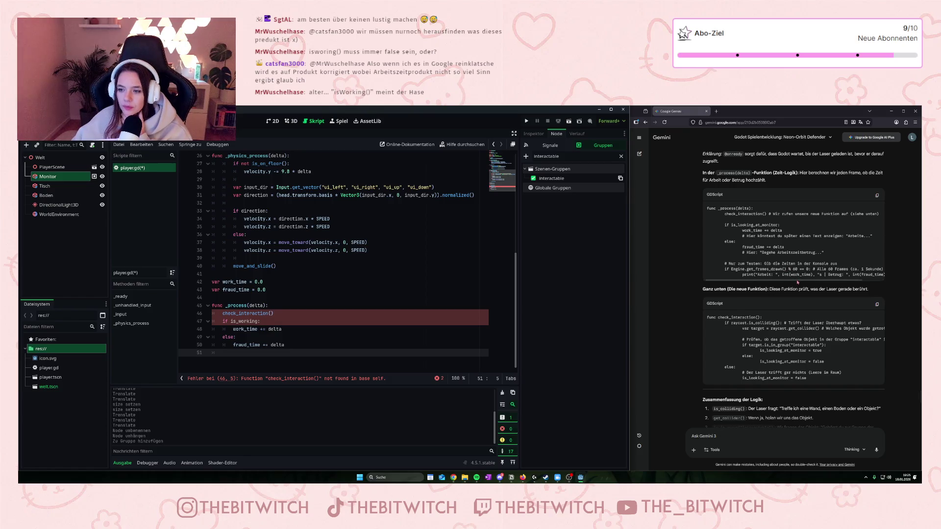
- Review Gemini's % 60 == 0 check, then start a new line after _process
scroll(781, 282, "right", 1)
mouse_move(775, 270)
left_mouse_down()
mouse_move(813, 273)
mouse_move(805, 280)
left_mouse_up()
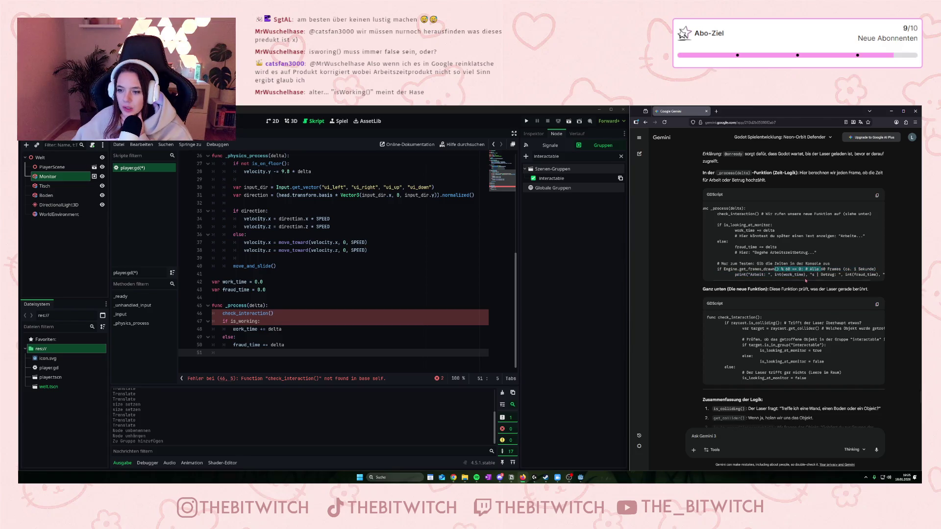
scroll(807, 282, "left", 1)
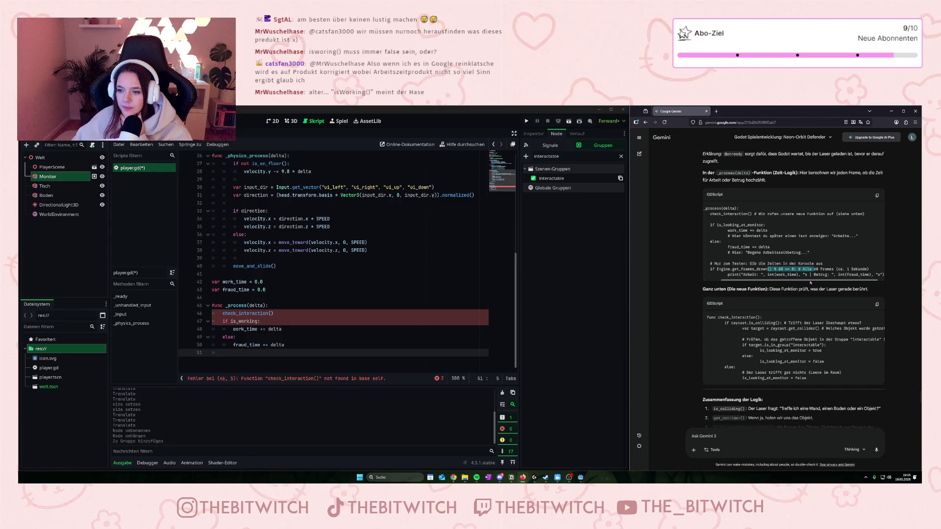
scroll(810, 283, "right", 1)
scroll(816, 282, "left", 1)
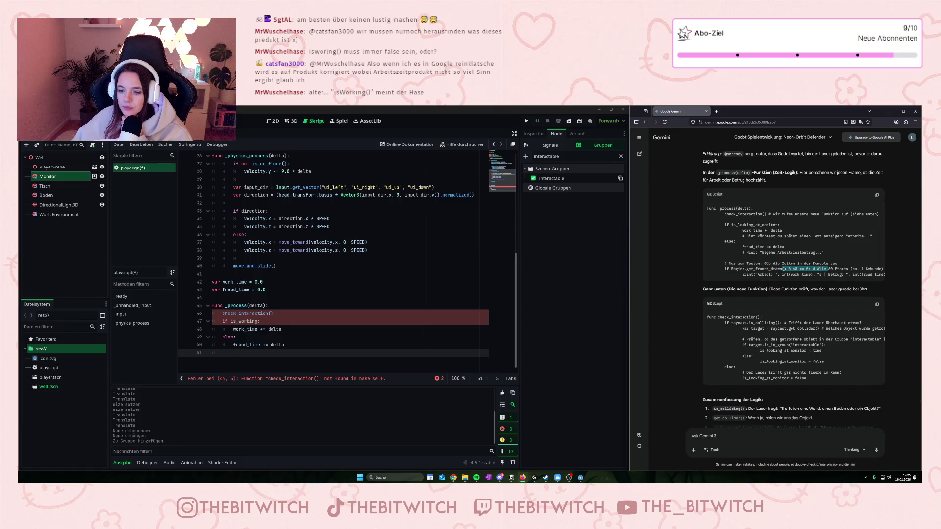
scroll(771, 290, "down", 1)
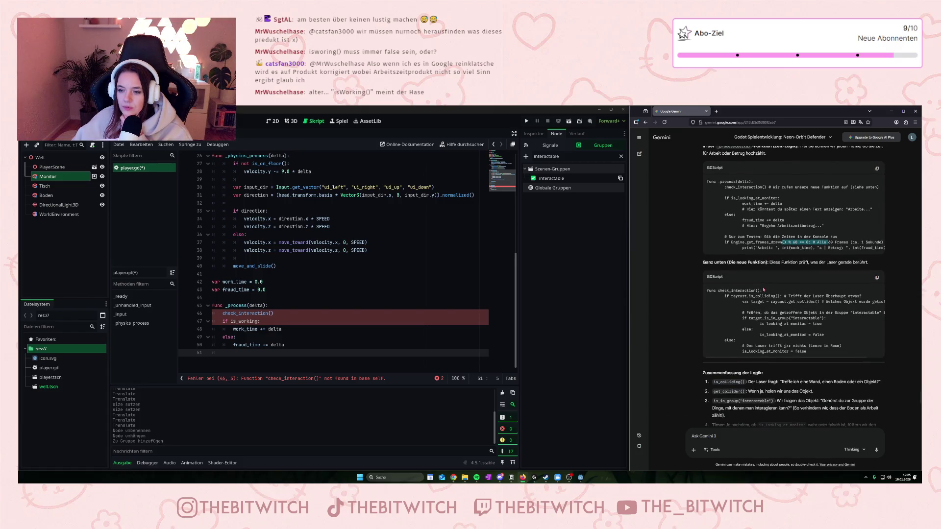
left_click(212, 363)
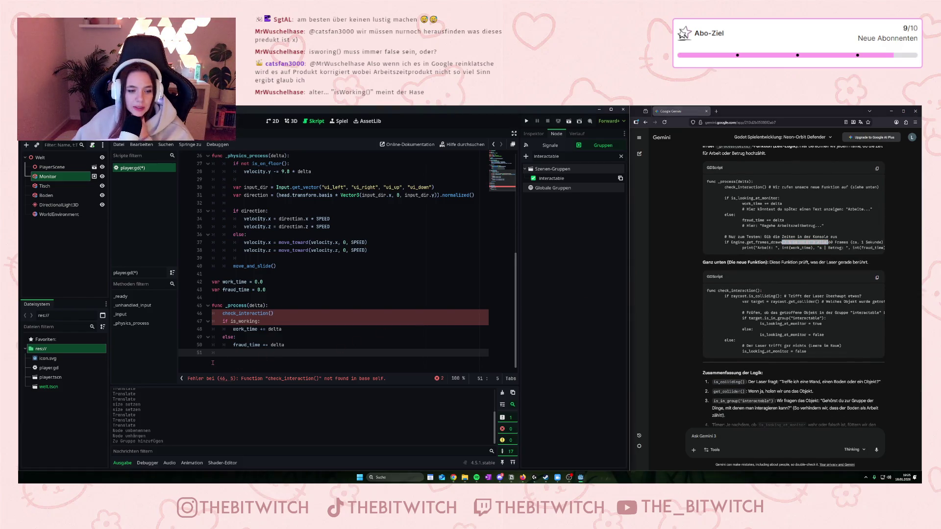
key("Return")
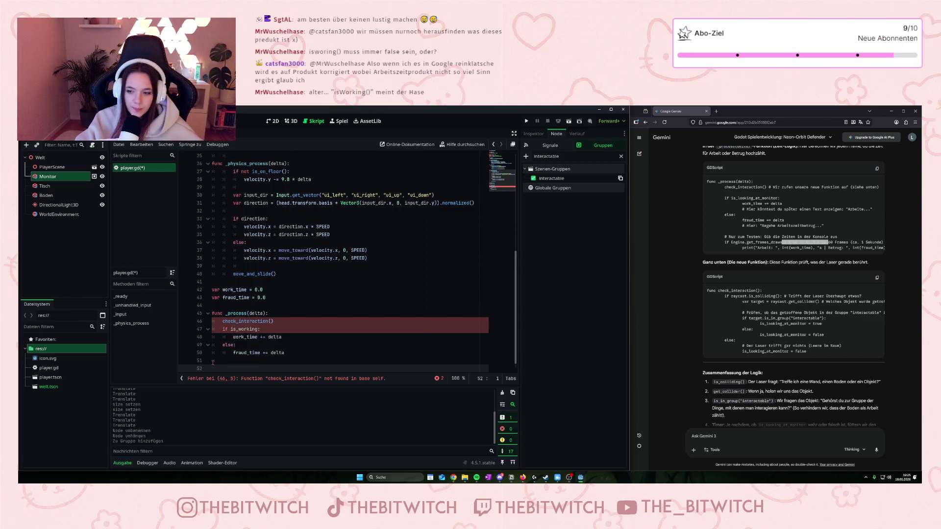
- Define func check_interaction(): with var target = raycast.get_collider() as its first body line
type("func ")
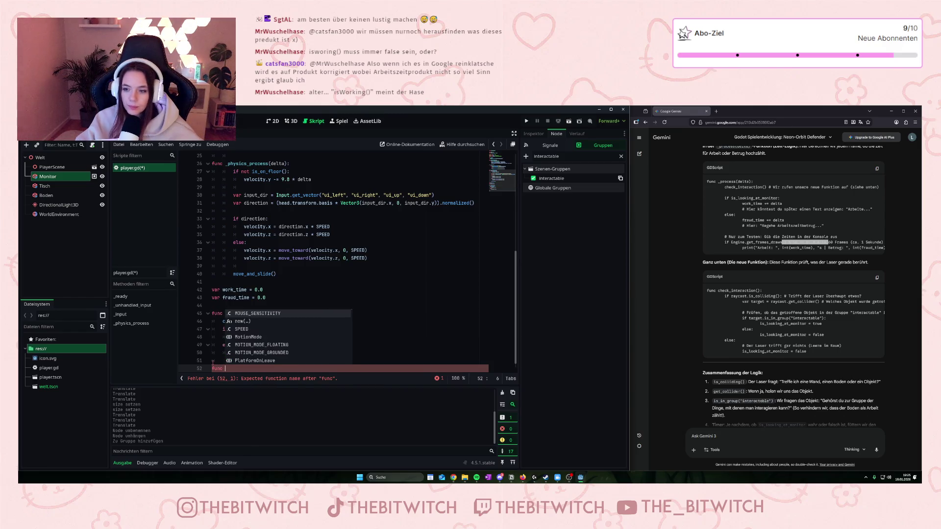
type("check_intera")
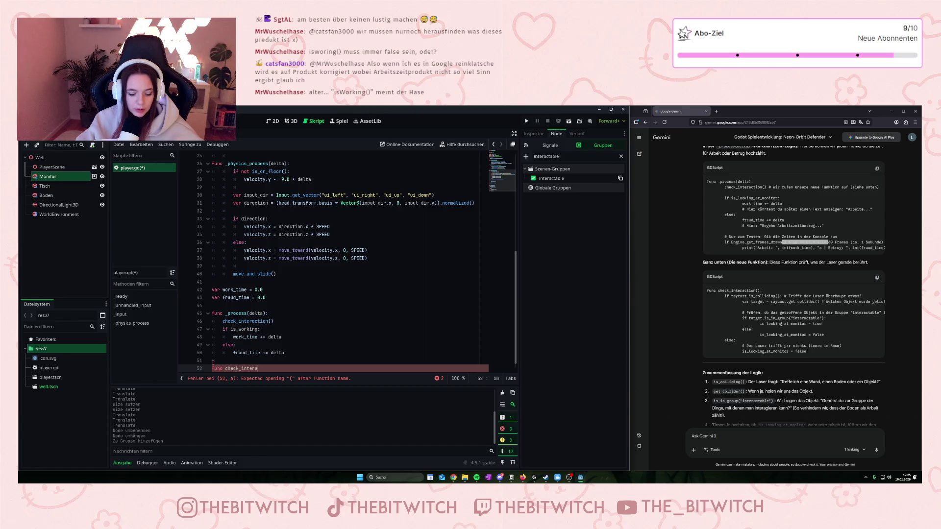
type("ction")
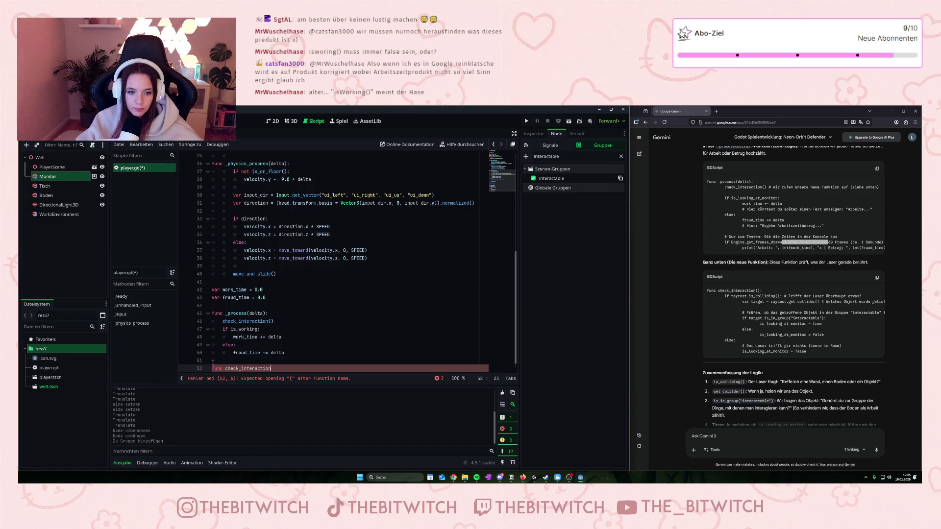
type("():")
key("Return")
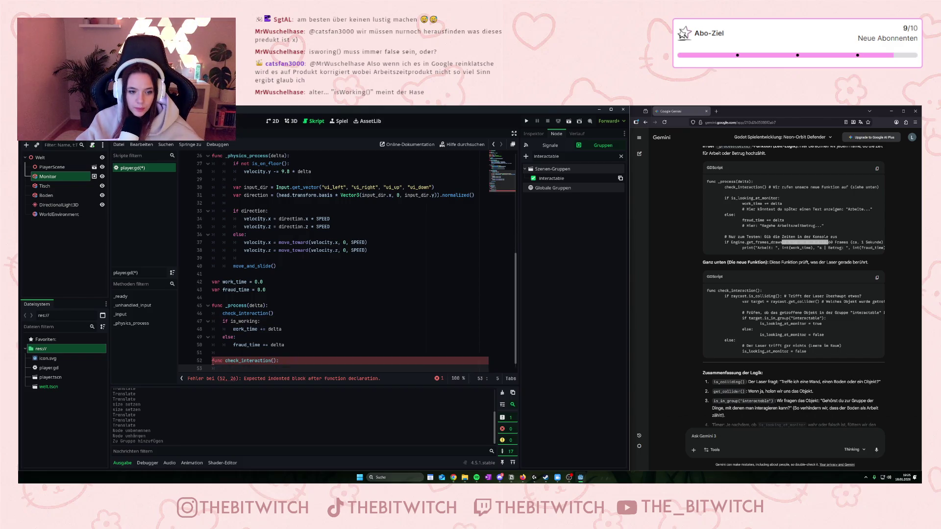
type("var")
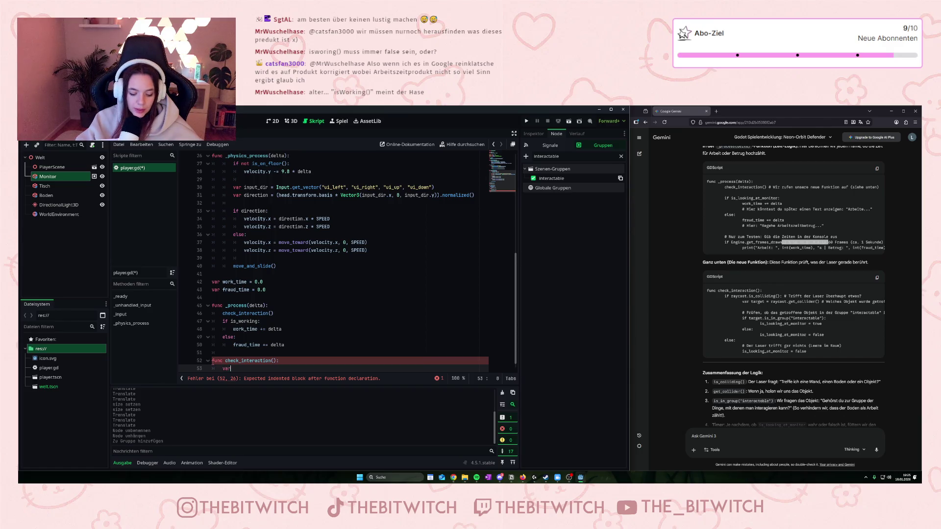
type(" targe")
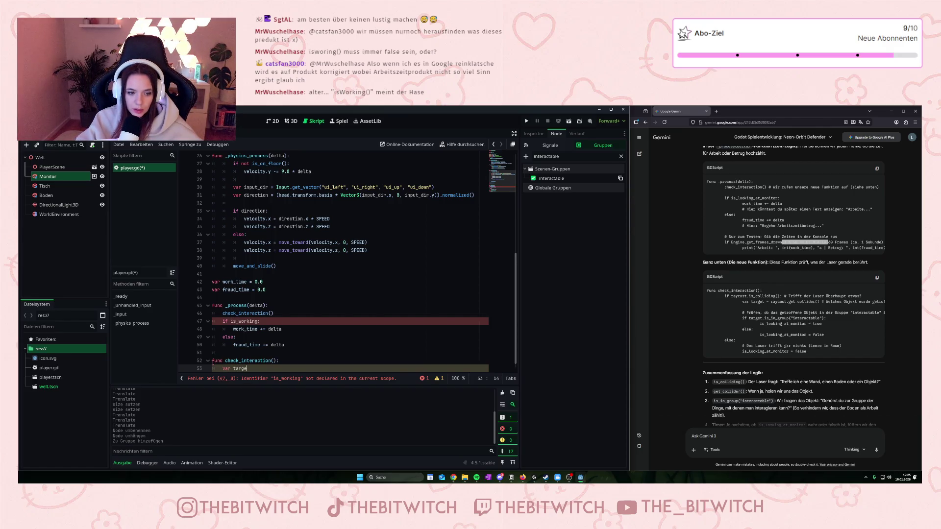
type("t = rax")
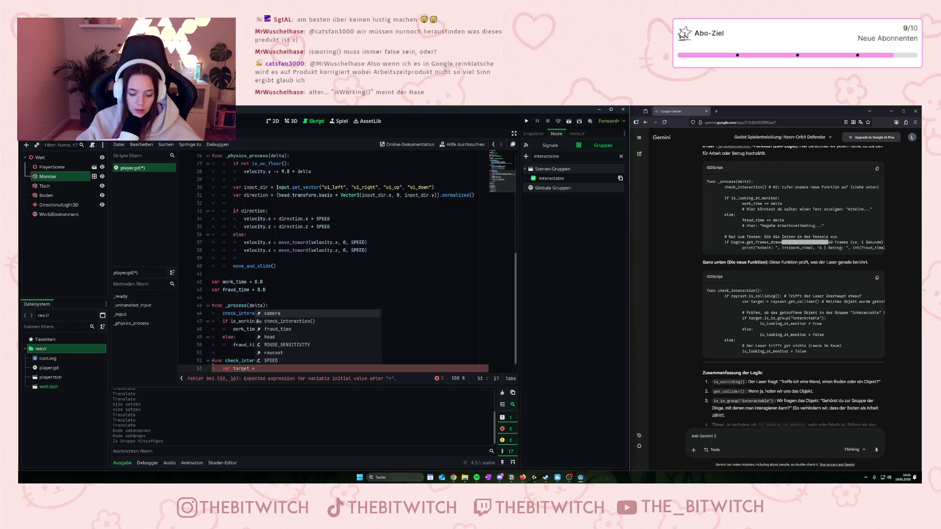
key("BackSpace")
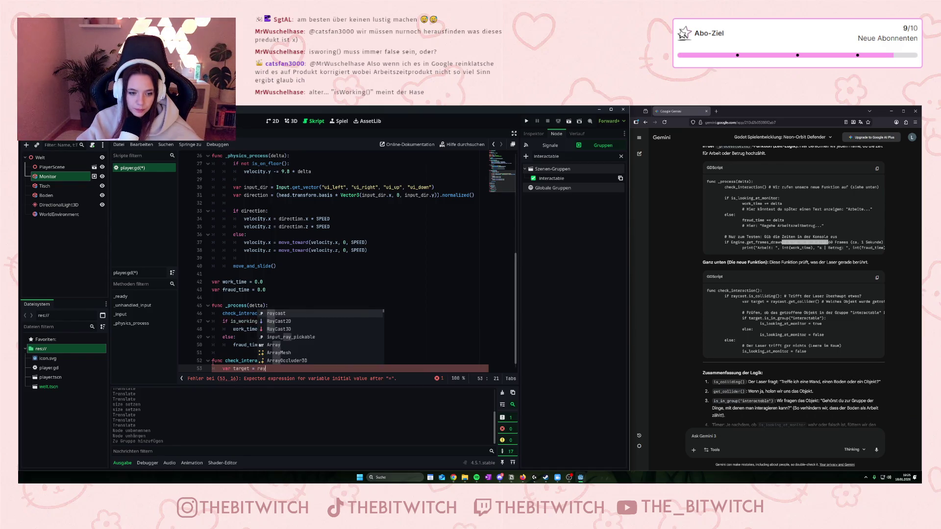
type("ycast.get_colli")
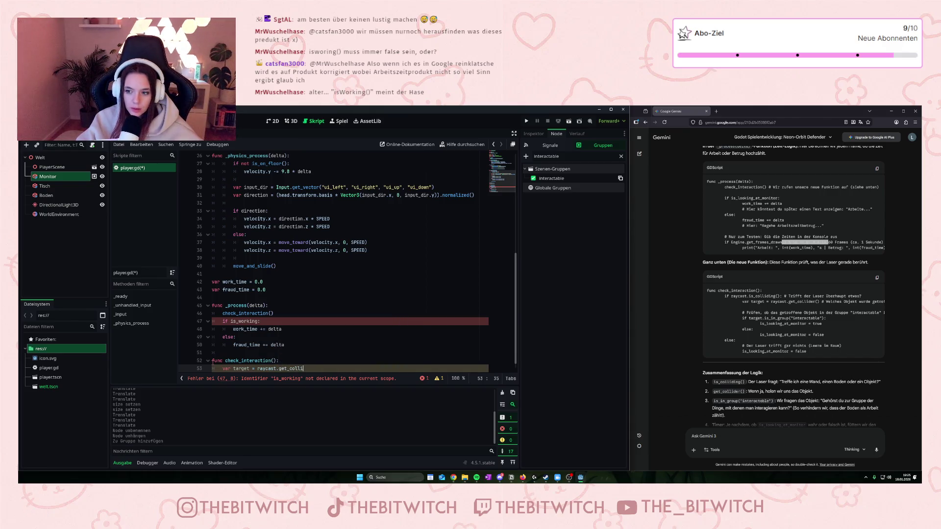
type("der")
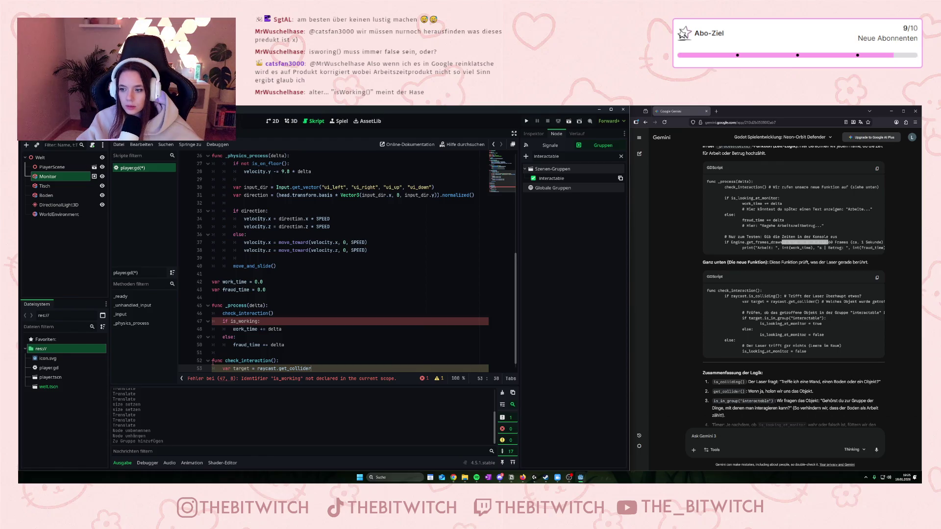
type("()")
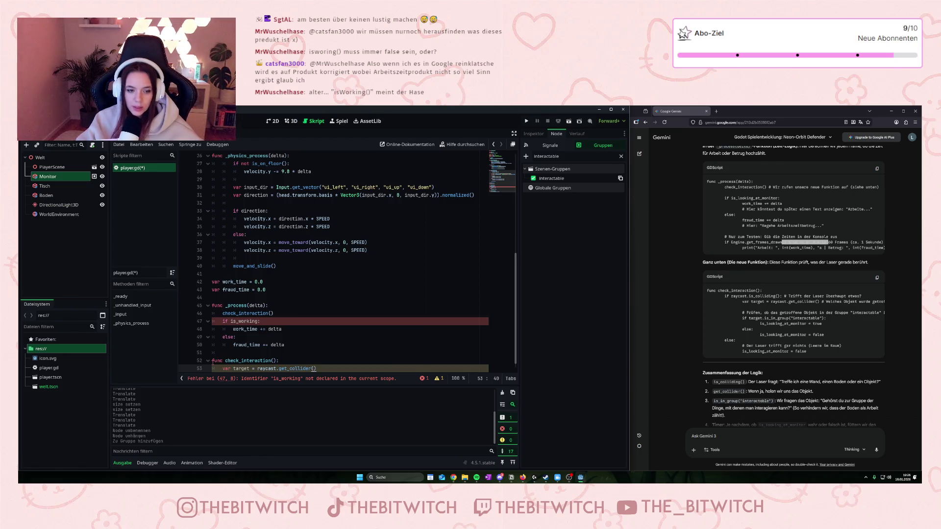
key("Return")
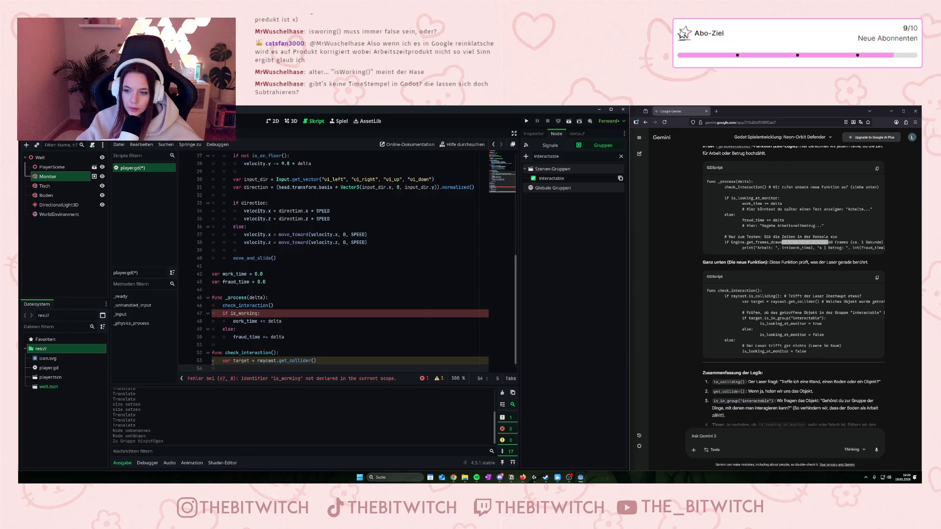
- Add if target.is_in_group("interactables"): below the target line
key("Return")
type("if target")
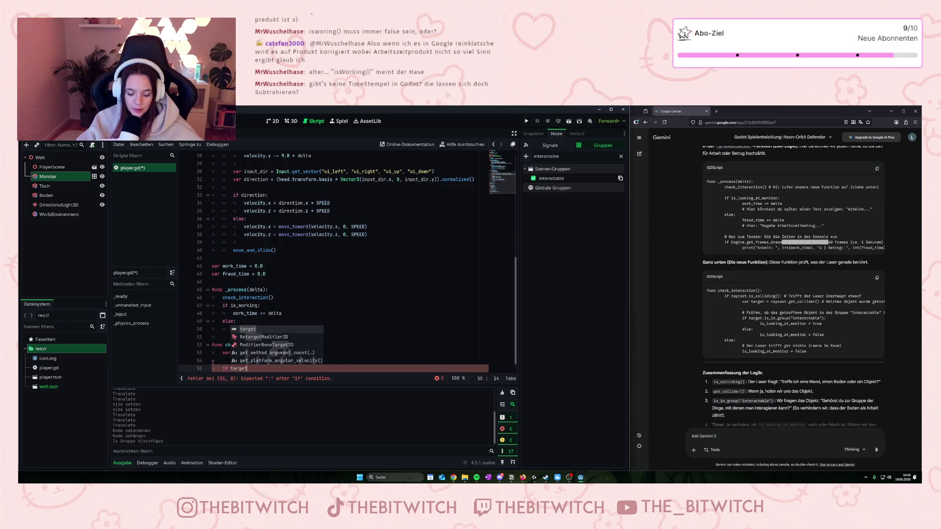
type(".is")
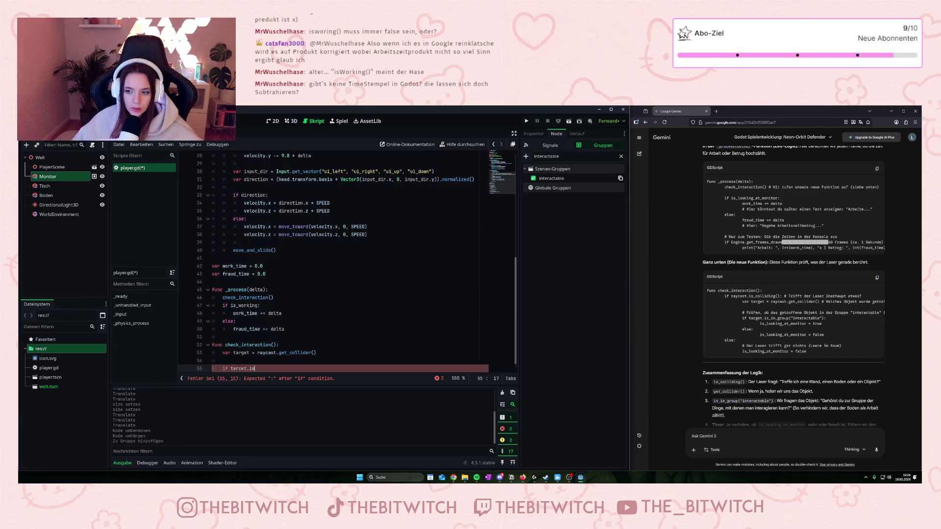
scroll(250, 361, "down", 1)
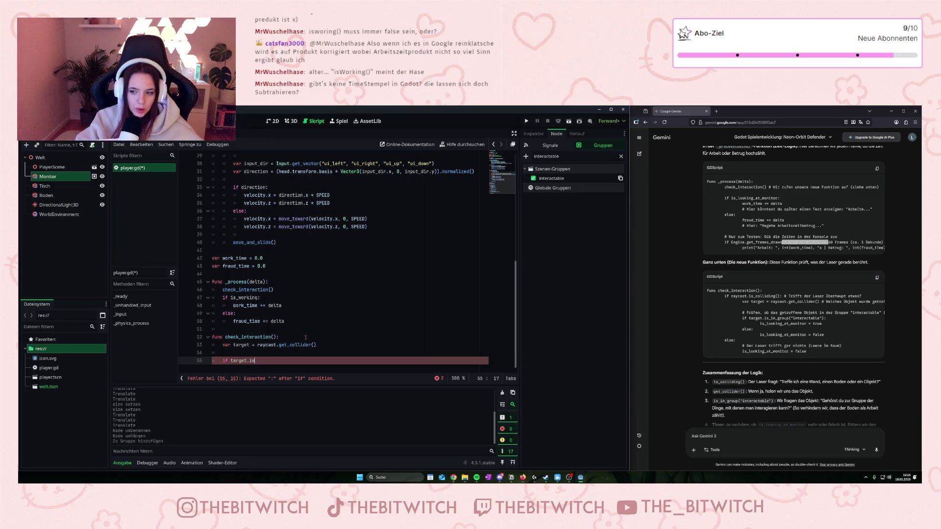
type("_in_")
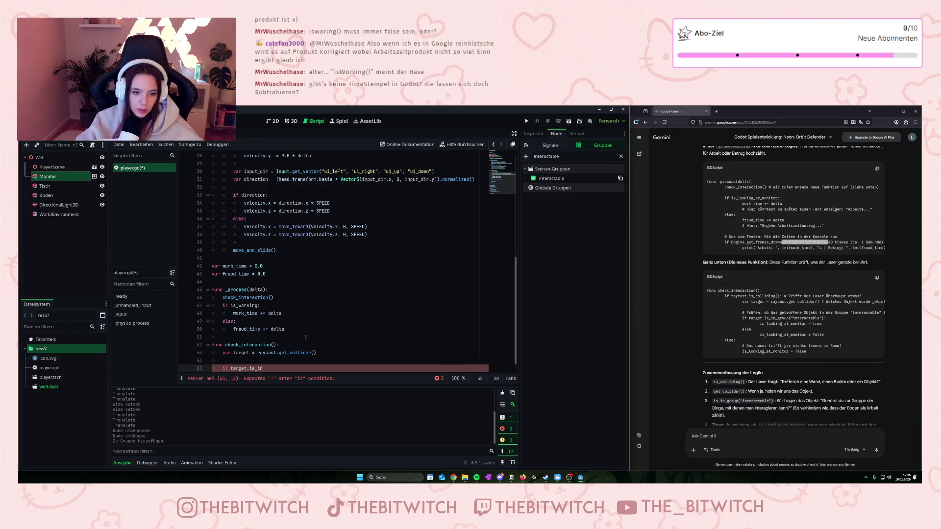
type("group")
type("(\"")
type("intera")
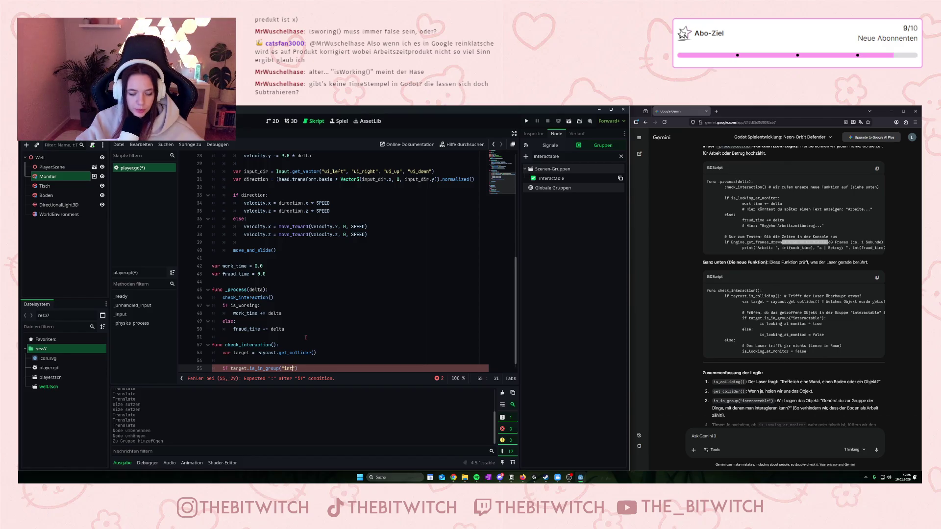
type("ctables\")")
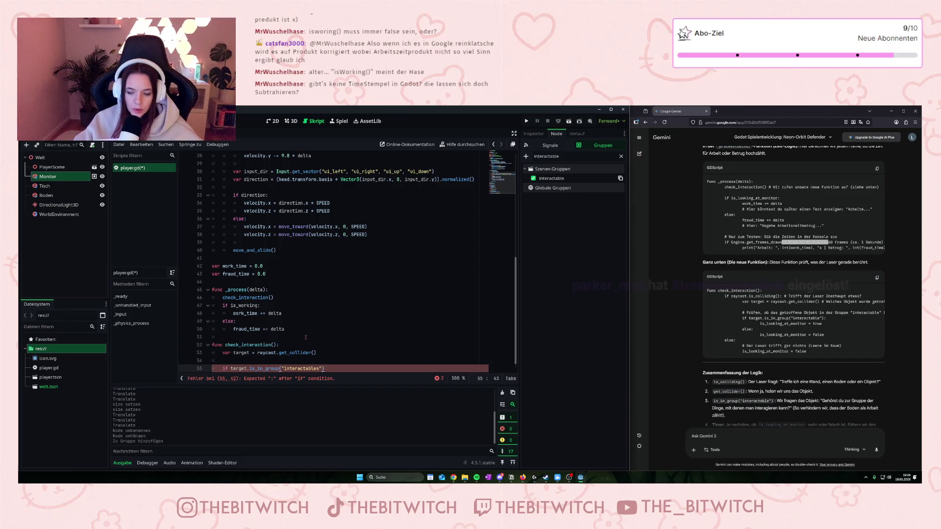
type(":")
key("Return")
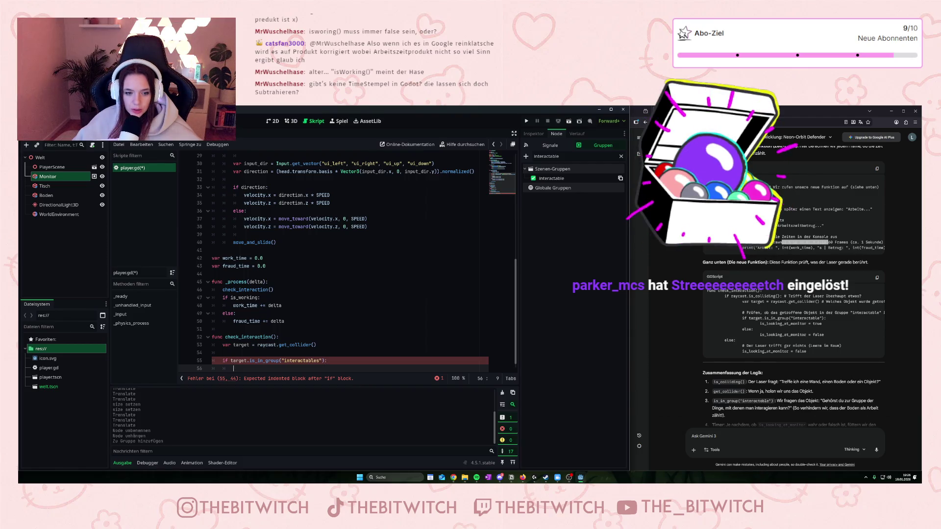
- Correct the group name to "interactable" and reopen the indented body line
left_click(317, 360)
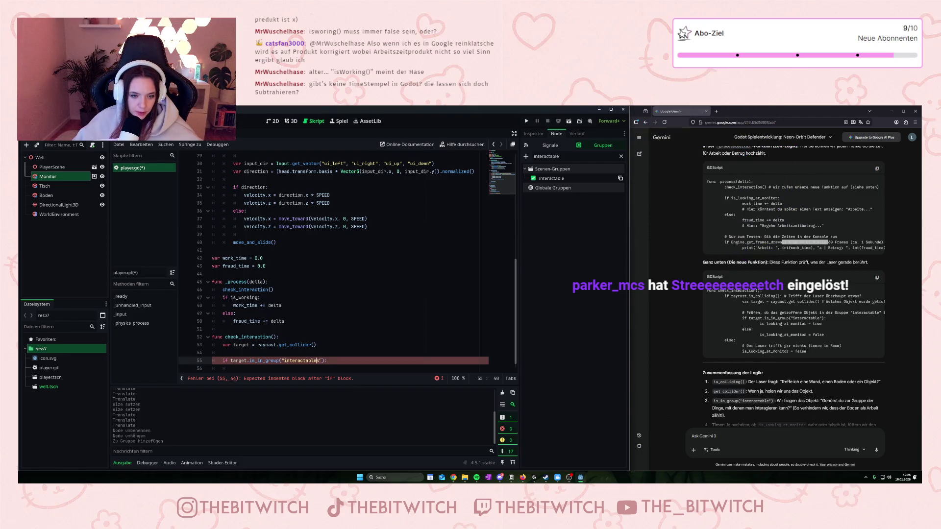
key("Left")
key("BackSpace")
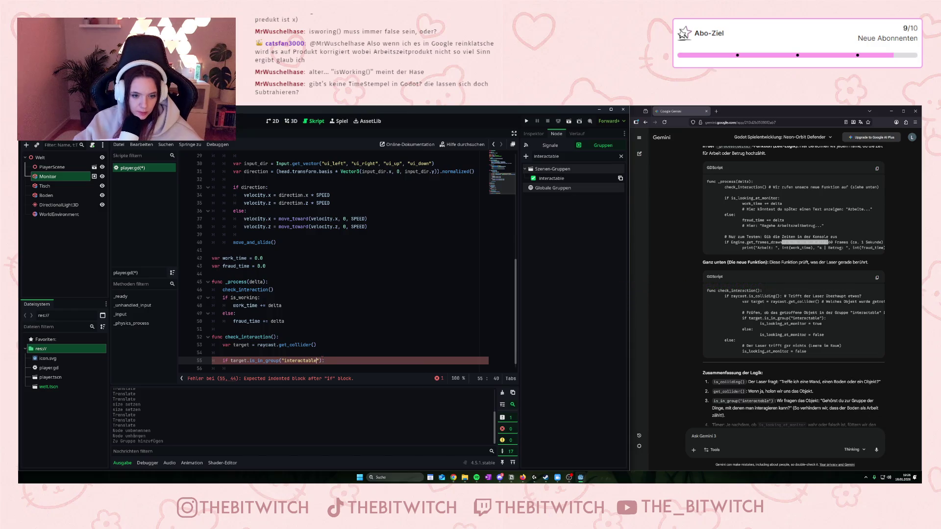
key("End")
key("Return")
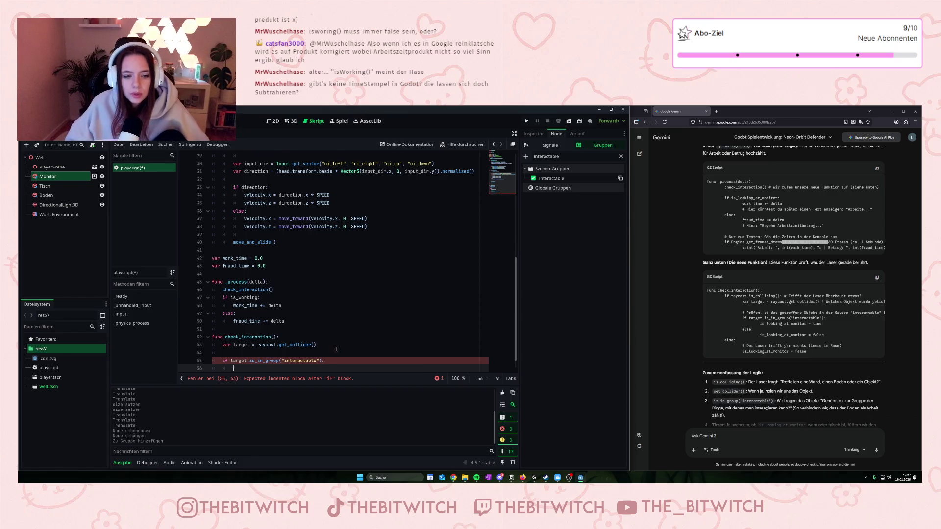
scroll(336, 349, "down", 1)
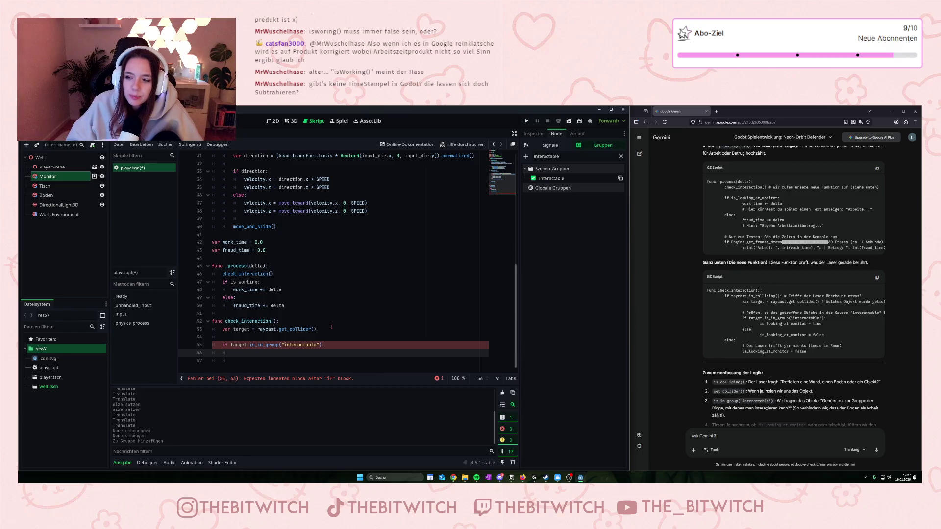
left_click(773, 247)
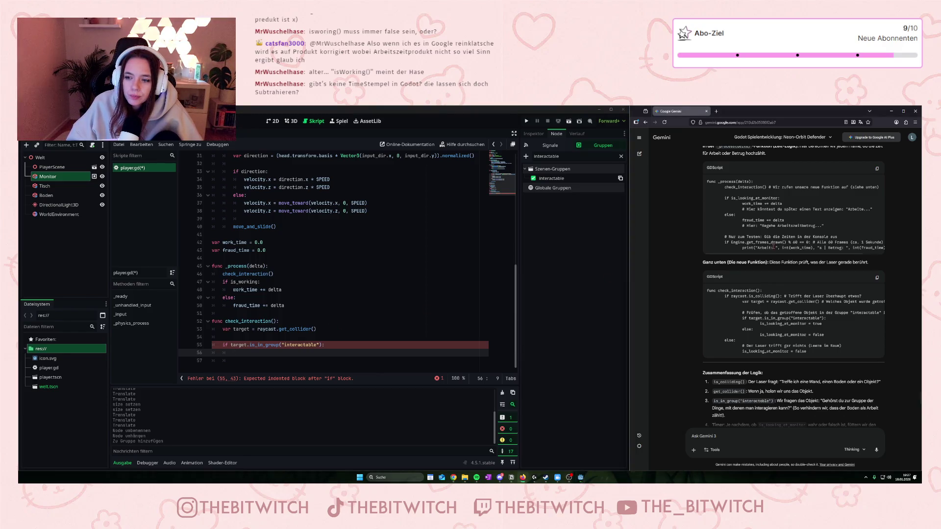
scroll(763, 255, "right", 2)
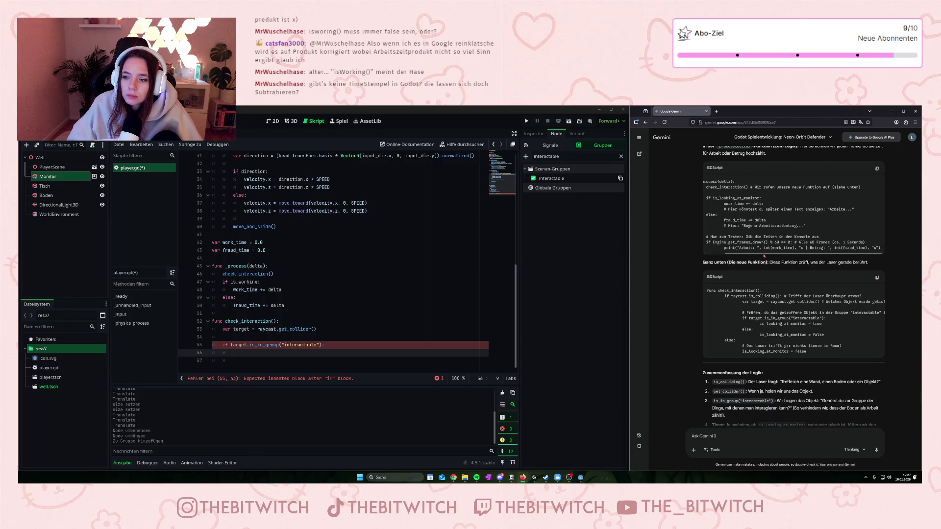
left_click_drag(762, 255, 756, 255)
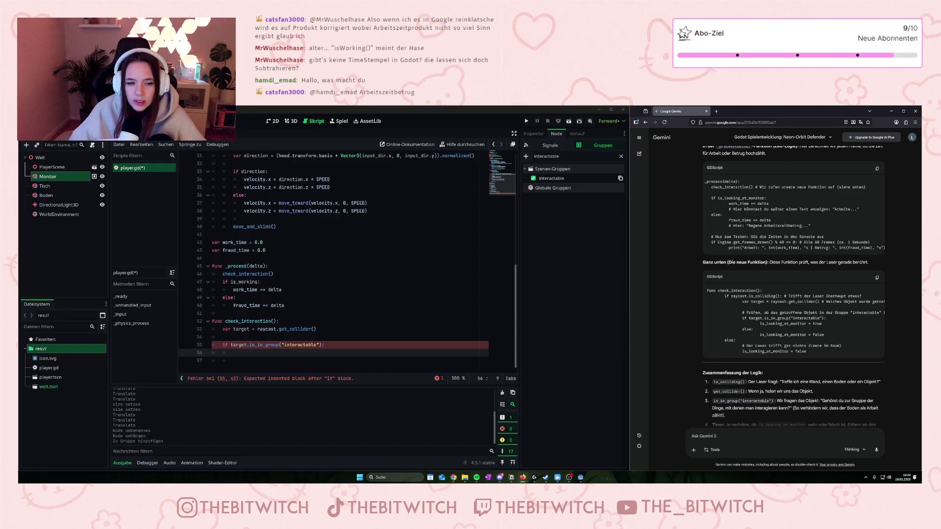
mouse_move(245, 266)
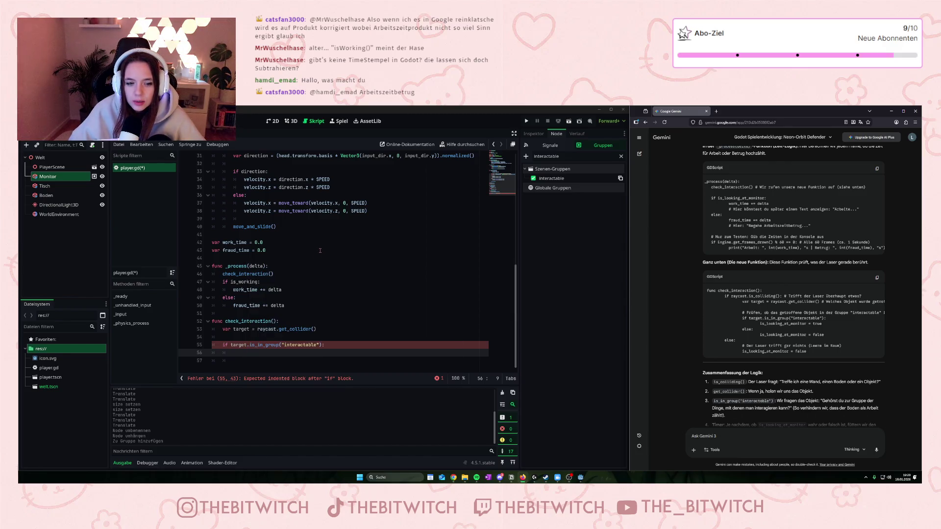
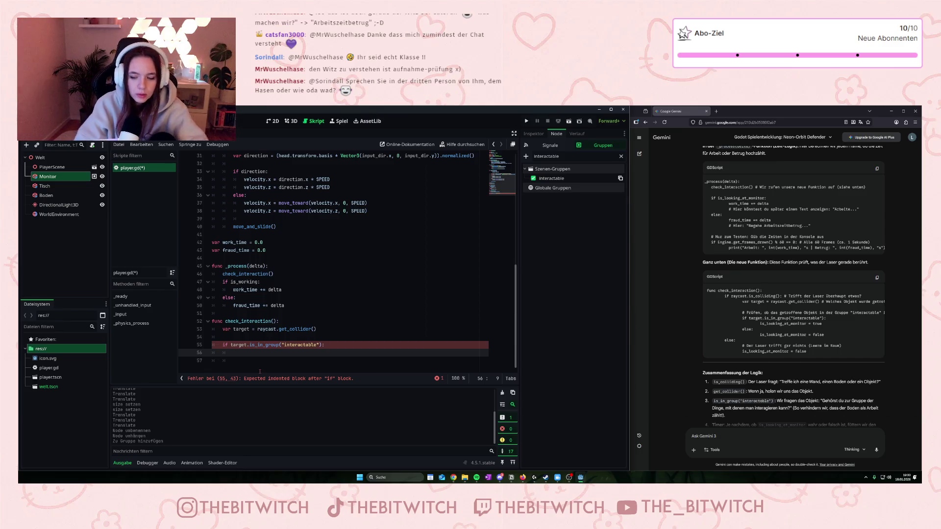
- Finish check_interaction() with is_working = true and an else branch setting is_working = false
type("is_working ")
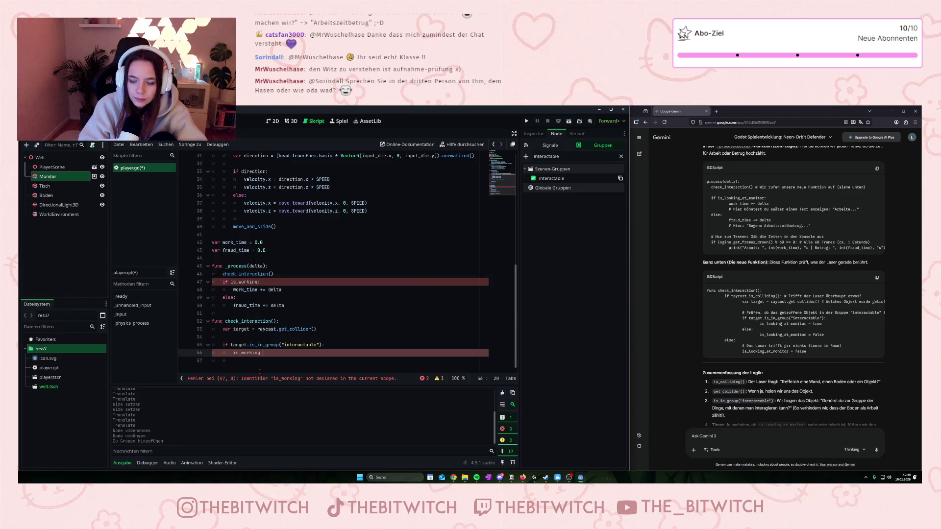
type("= true")
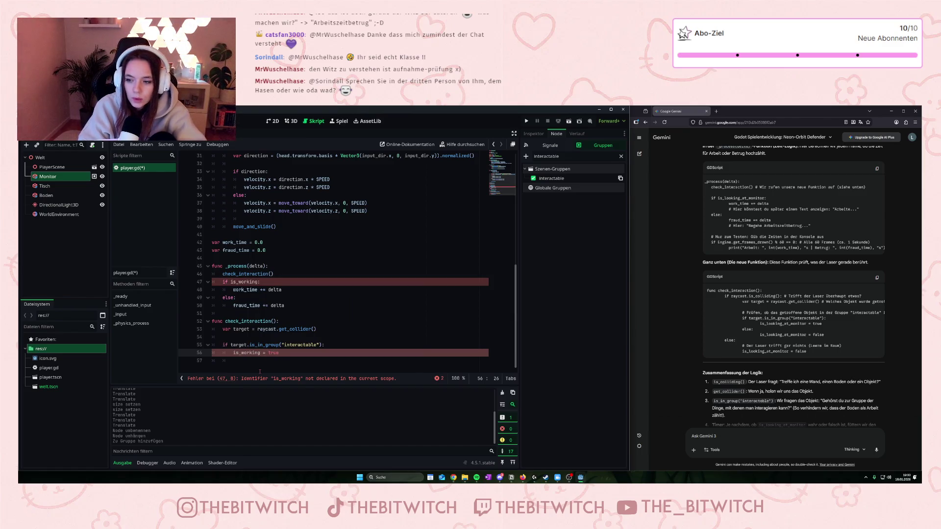
key("Return")
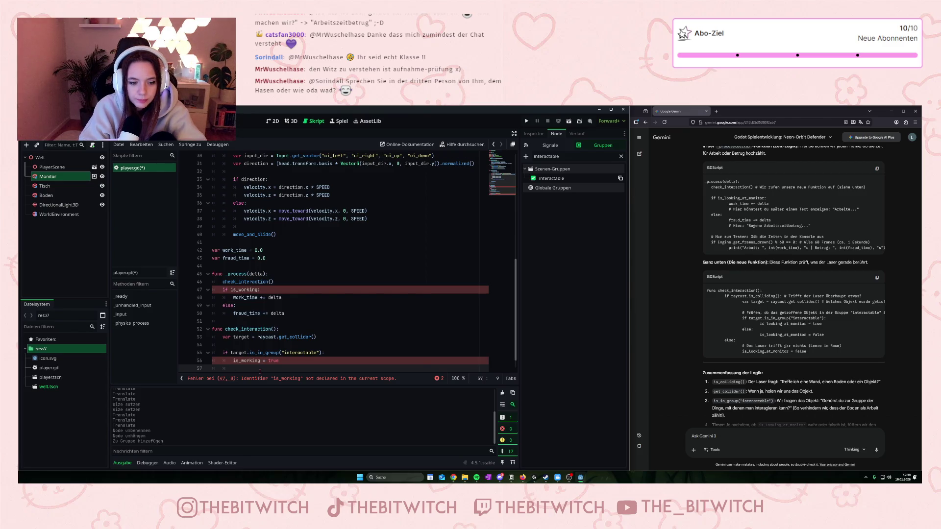
key("Return")
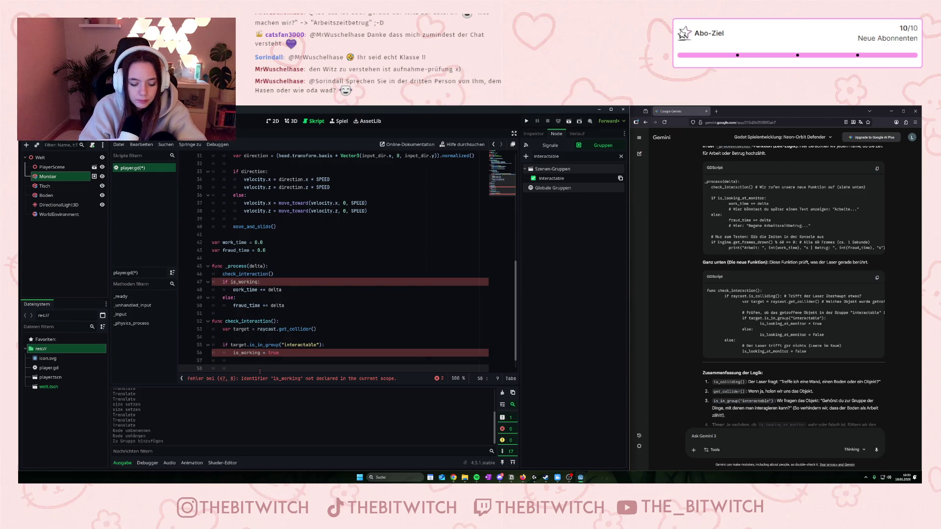
key("Up")
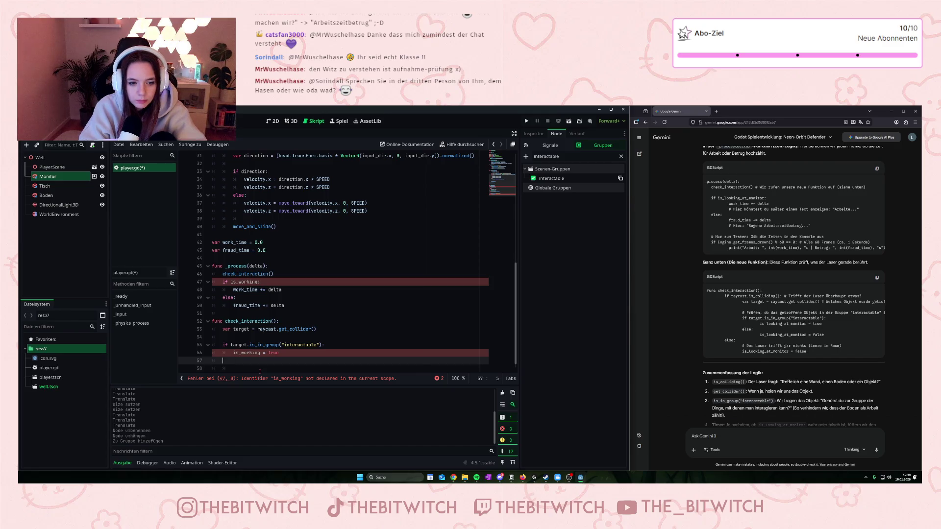
type("else:")
key("Return")
type("is")
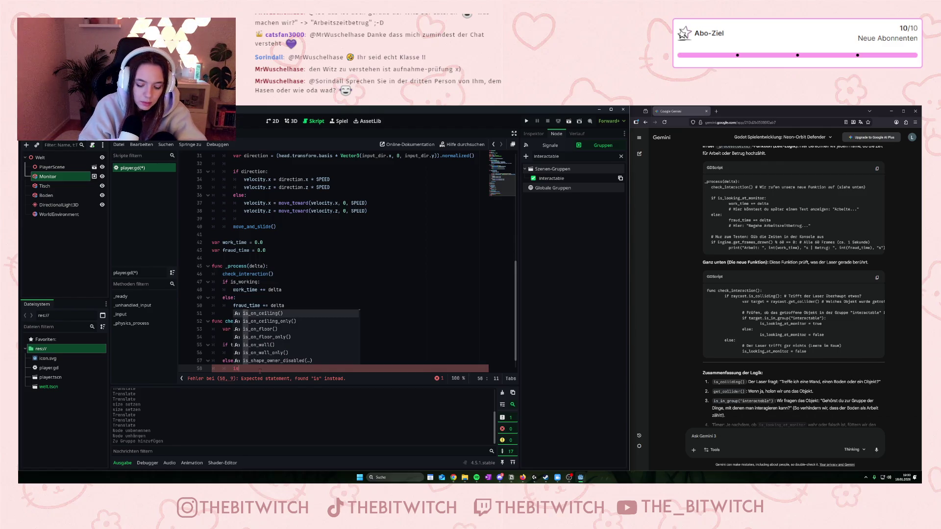
type("_working ")
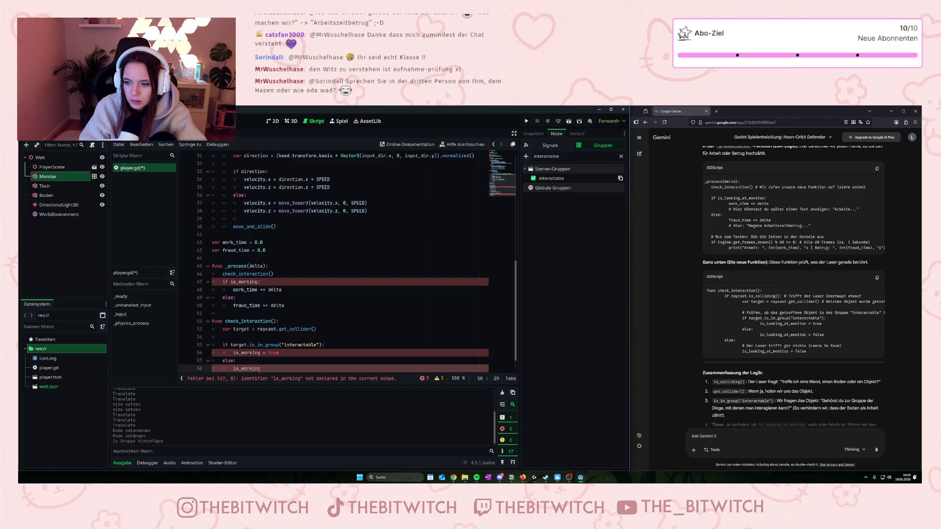
type("= false")
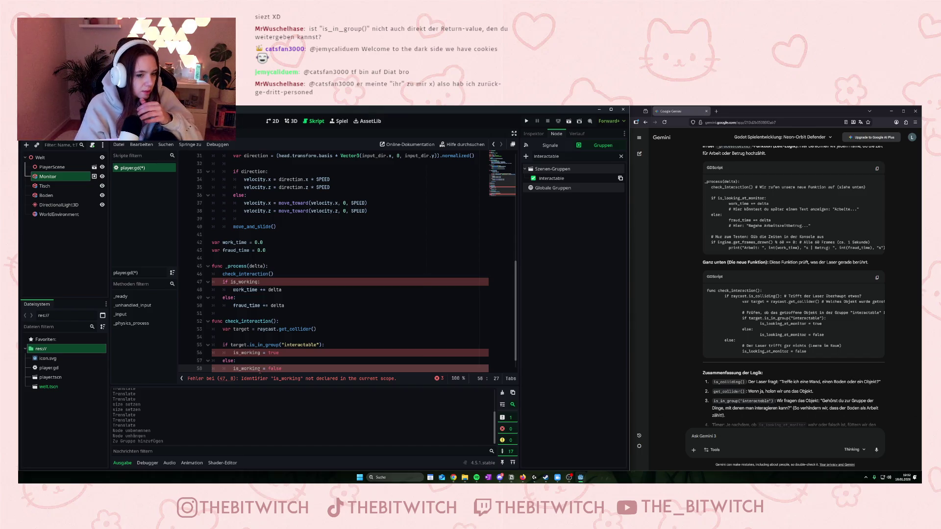
scroll(282, 306, "down", 1)
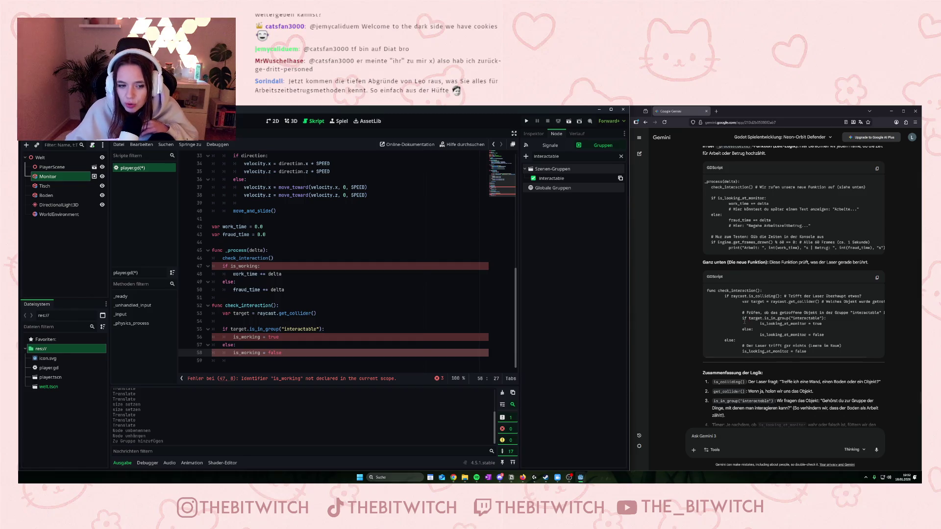
left_click_drag(230, 329, 322, 329)
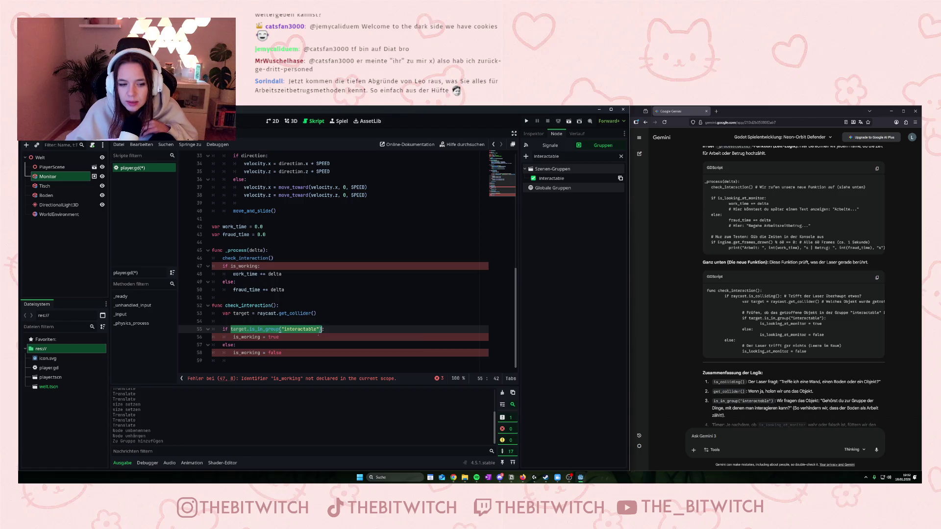
left_click_drag(232, 337, 260, 337)
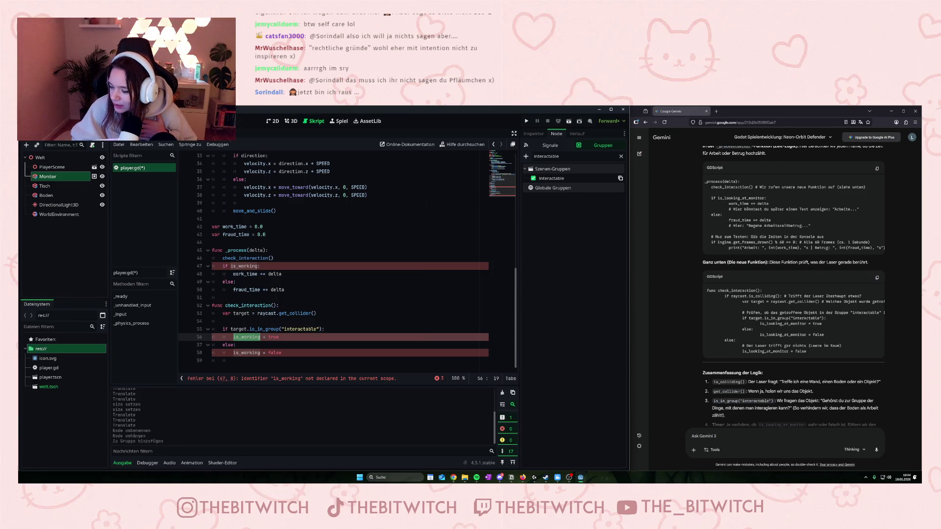
key("alt+Tab")
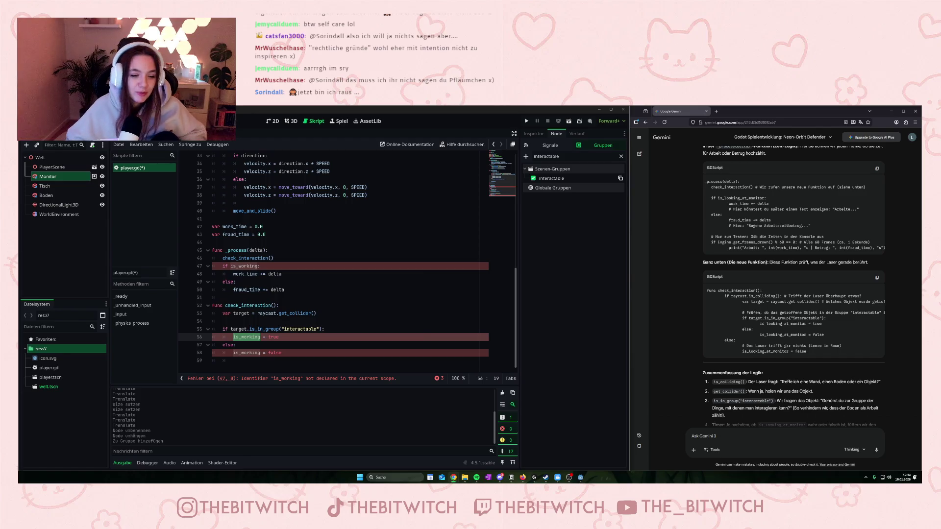
left_click_drag(263, 362, 263, 361)
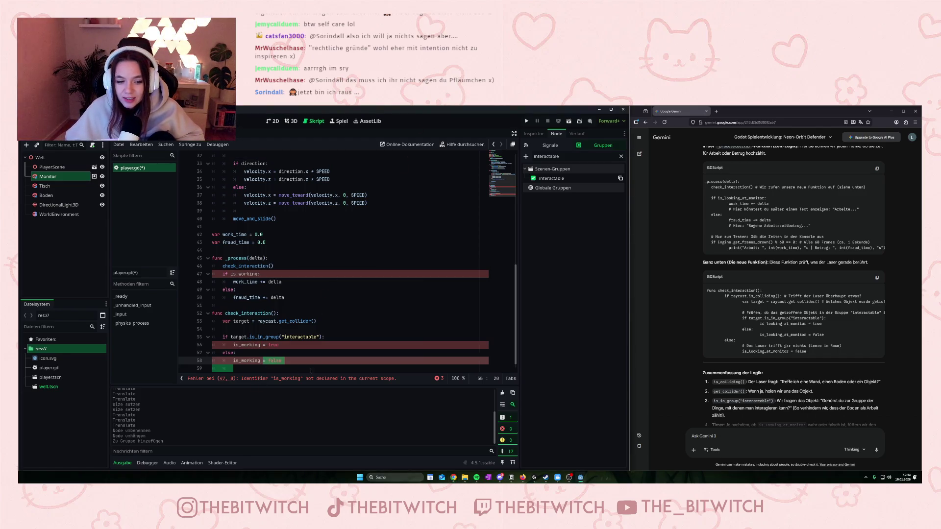
left_click(290, 365)
scroll(286, 329, "down", 1)
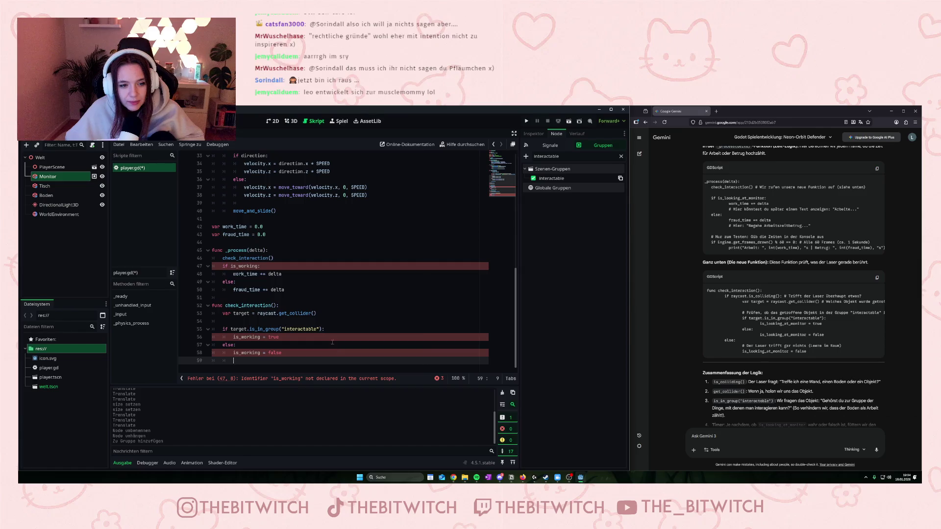
scroll(250, 282, "up", 3)
scroll(250, 282, "down", 3)
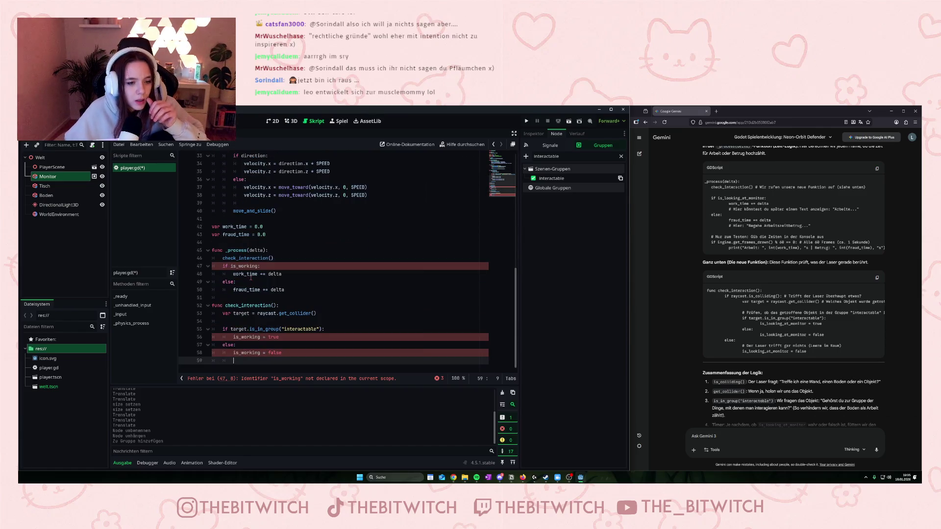
scroll(288, 334, "up", 3)
scroll(288, 334, "up", 5)
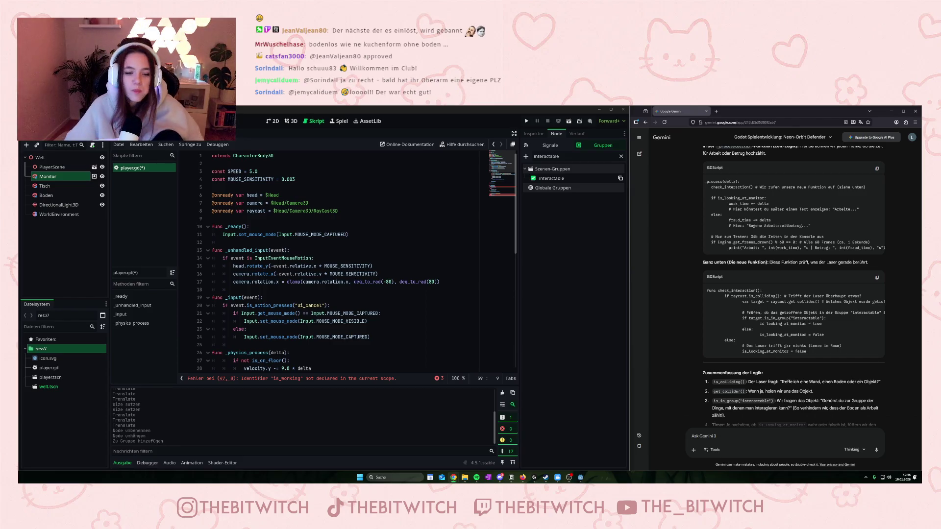
- Add the declaration var is_working = false on a new line below fraud_time
scroll(238, 292, "down", 1)
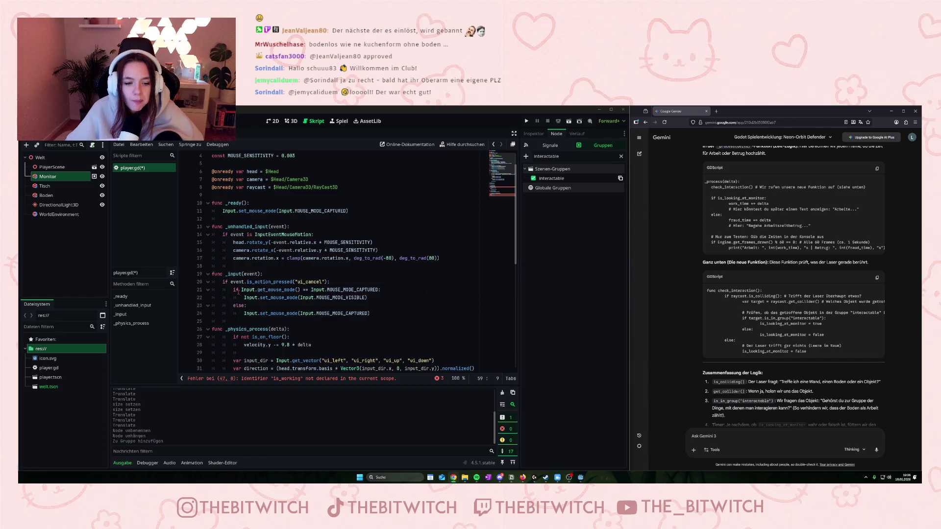
scroll(257, 327, "up", 1)
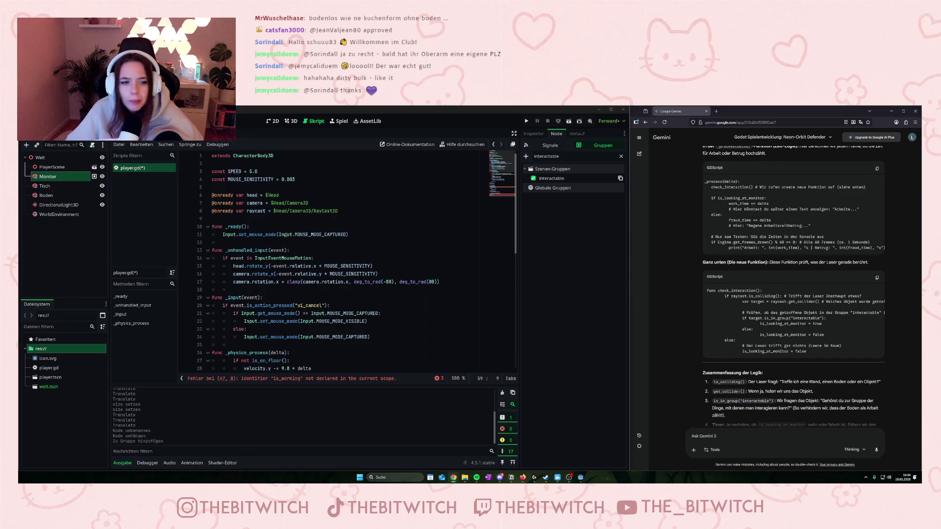
scroll(755, 207, "up", 3)
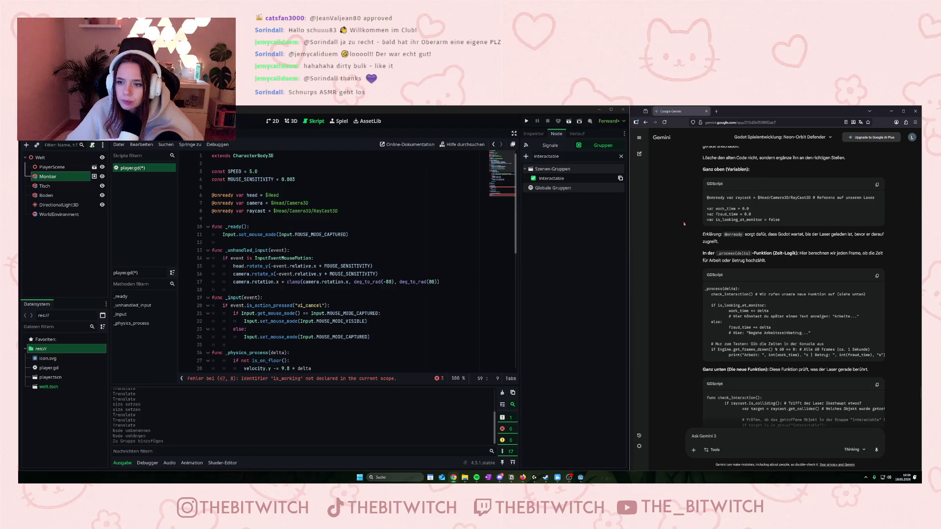
scroll(309, 238, "down", 6)
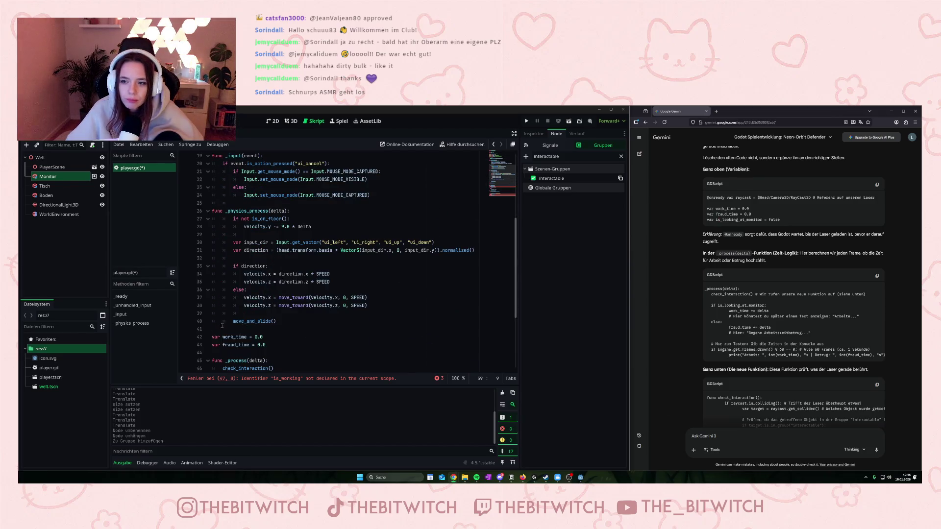
scroll(269, 289, "down", 3)
left_click(271, 274)
key("Return")
type("r")
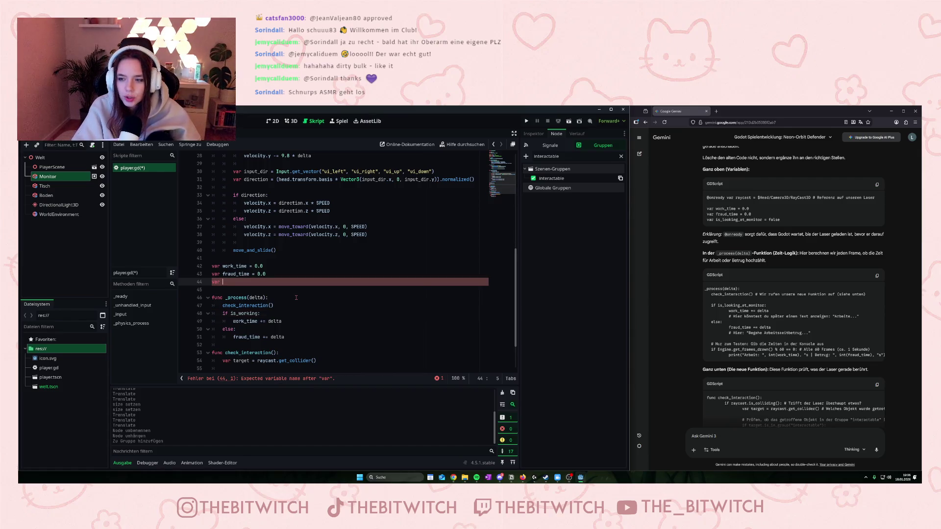
type(" is_workin")
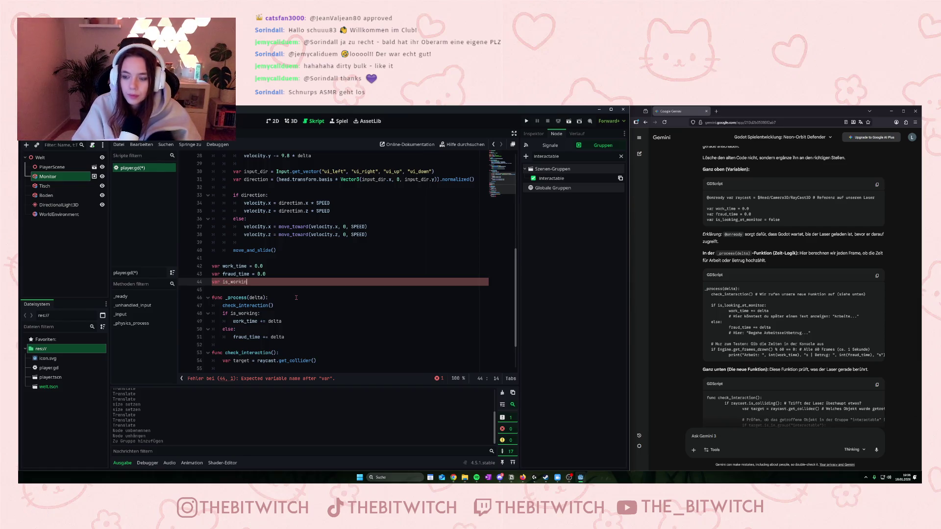
type("g")
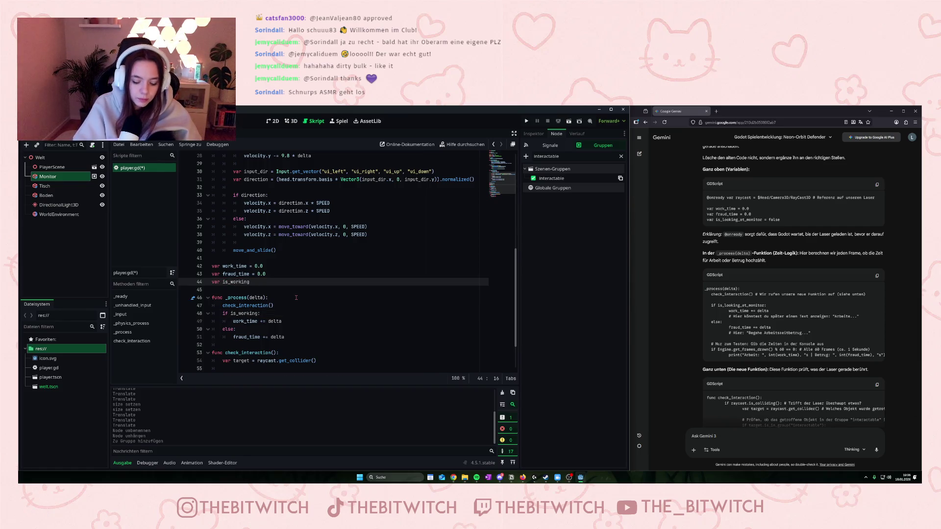
type(" = false")
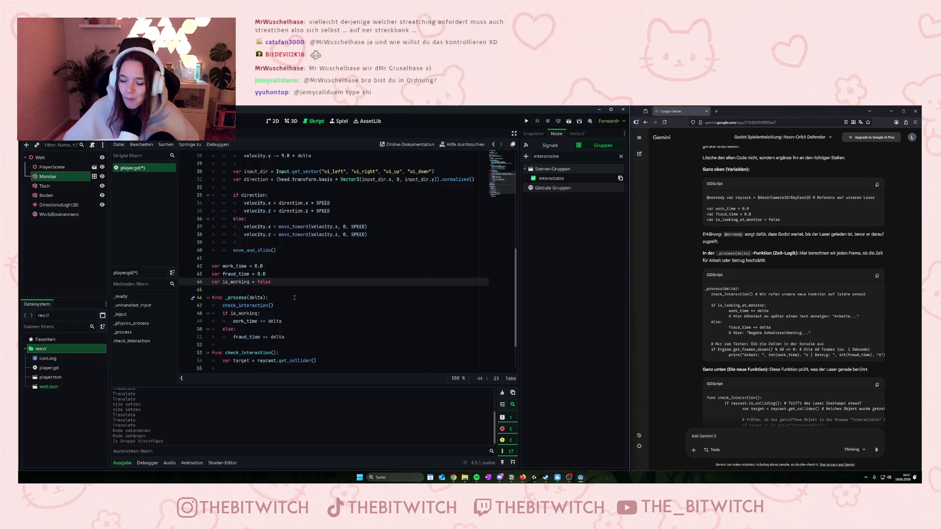
- Insert a new line after line 59, following is_working = false in check_interaction
scroll(302, 310, "down", 2)
type("is_working = false")
left_click(313, 354)
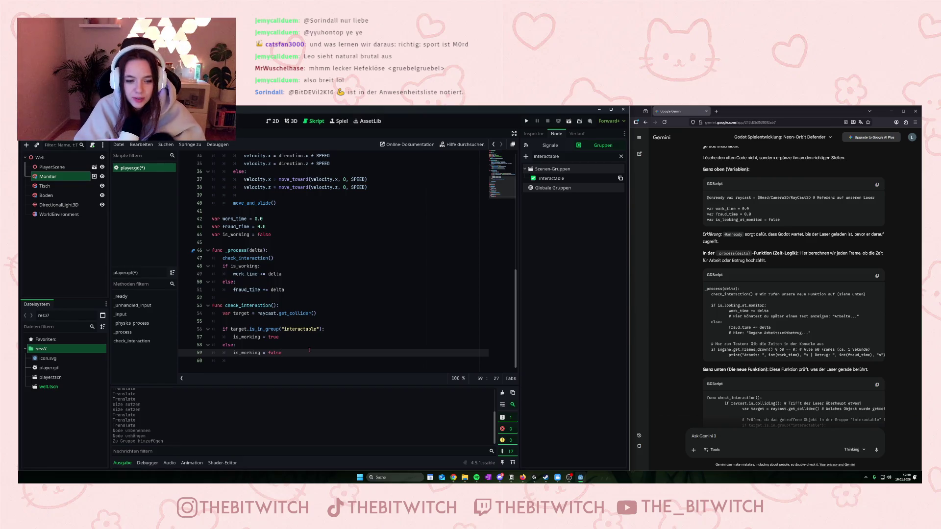
key("Return")
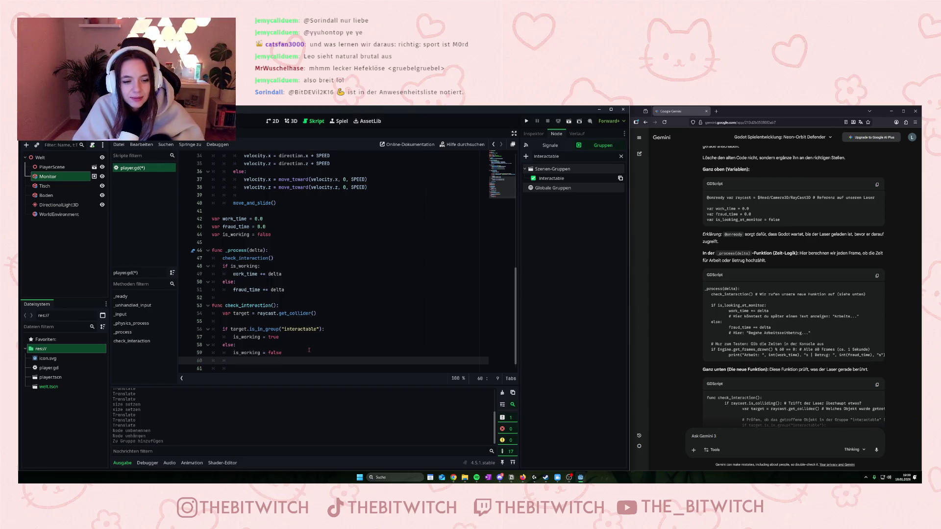
key("Down")
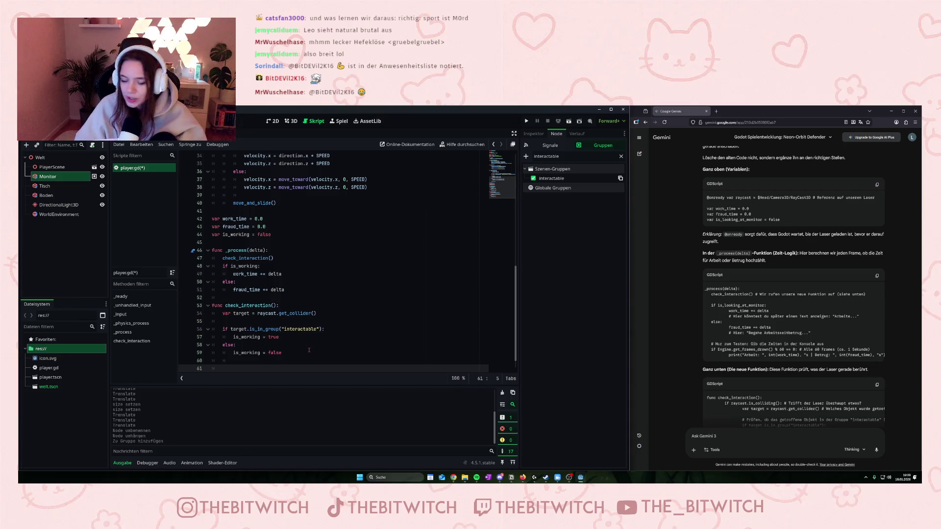
scroll(266, 347, "down", 1)
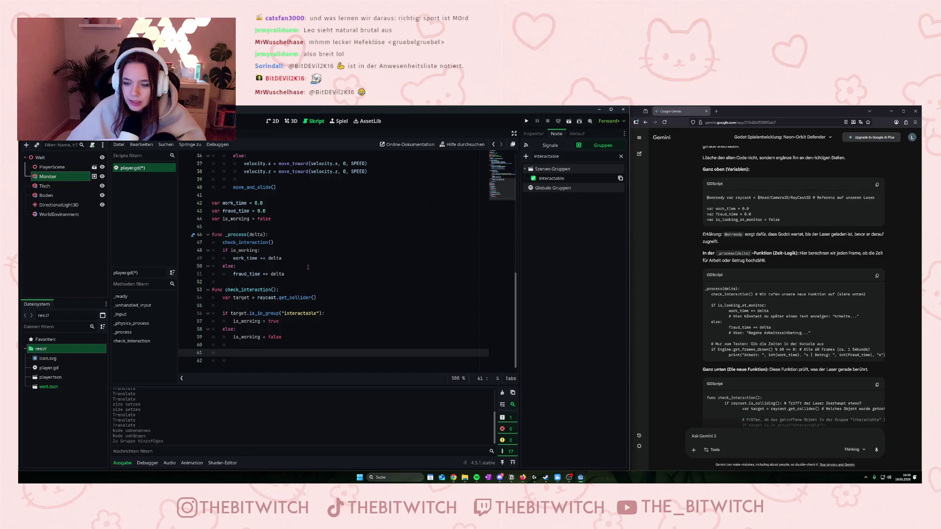
scroll(734, 258, "down", 10)
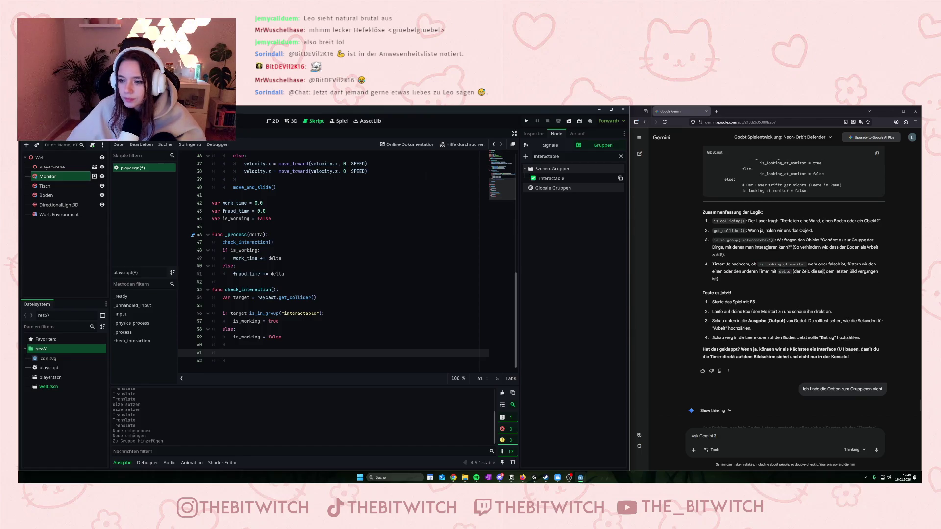
scroll(833, 284, "up", 2)
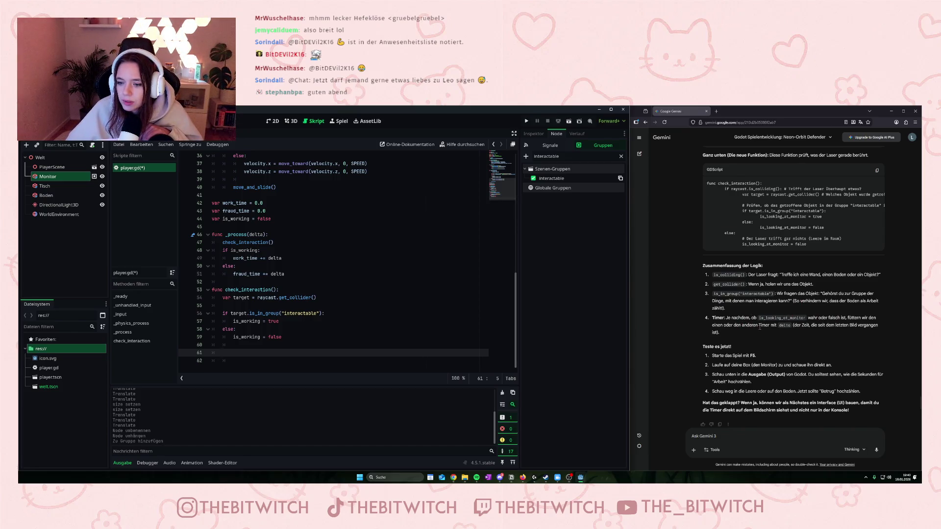
left_click_drag(757, 325, 781, 330)
- Ask Gemini whether time could be counted with a Timer node instead
left_click(754, 328)
left_click(711, 436)
type("Kann man das nicht mir")
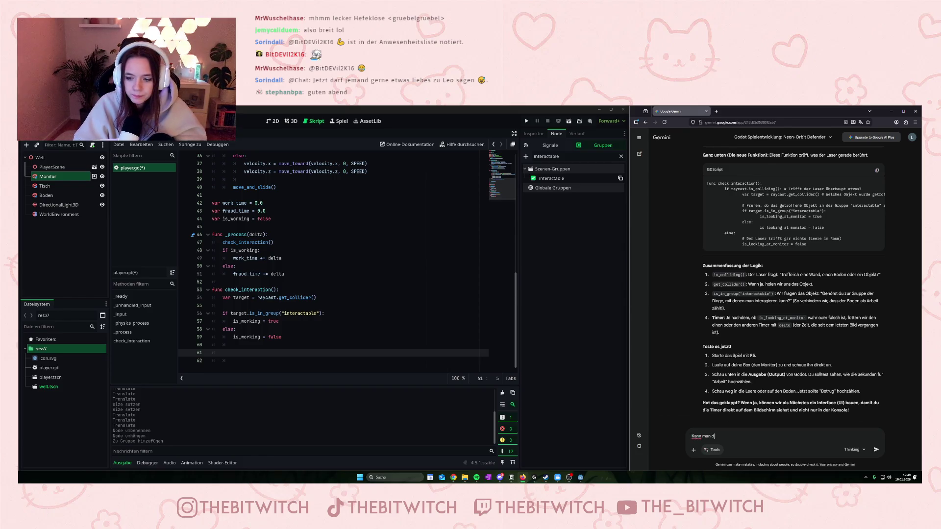
key("BackSpace")
key("BackSpace")
key("BackSpace")
type("eit ")
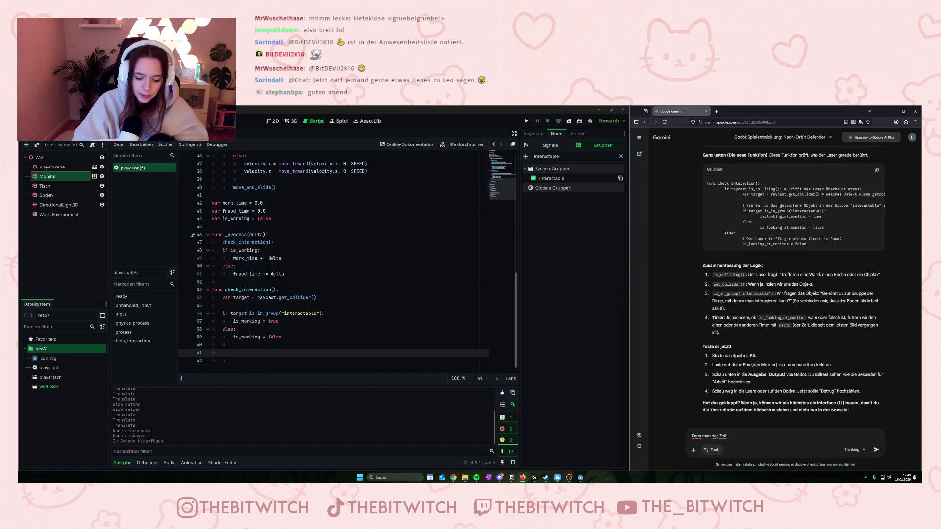
type("zählen nicht ")
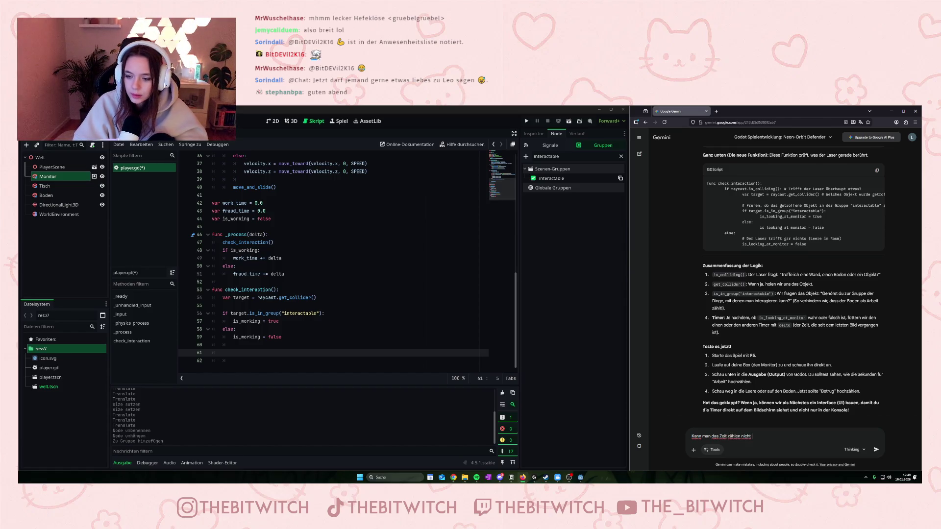
type("mit einem Noc")
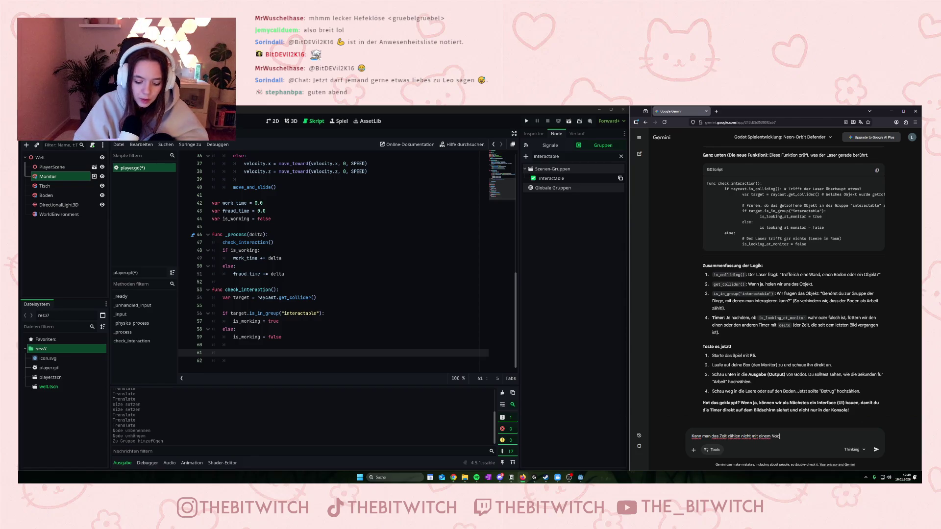
type("mer")
type("chen?")
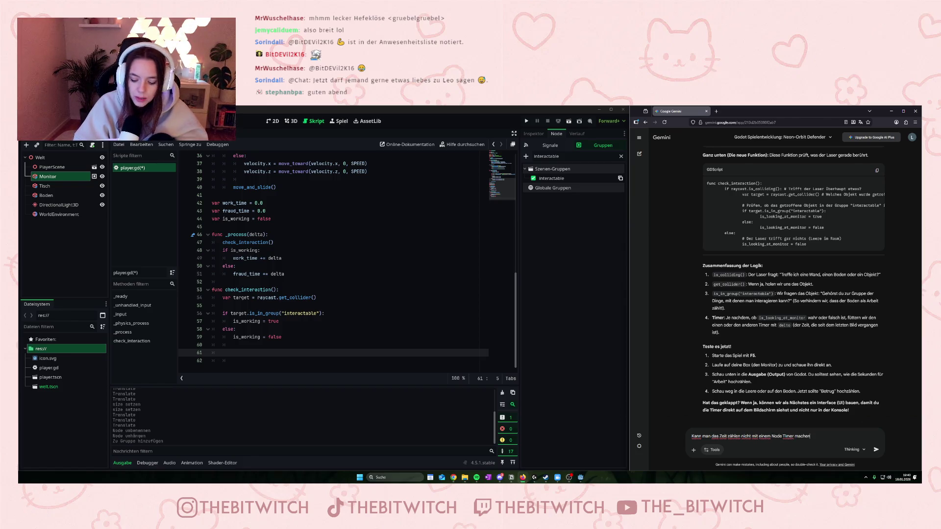
key("Return")
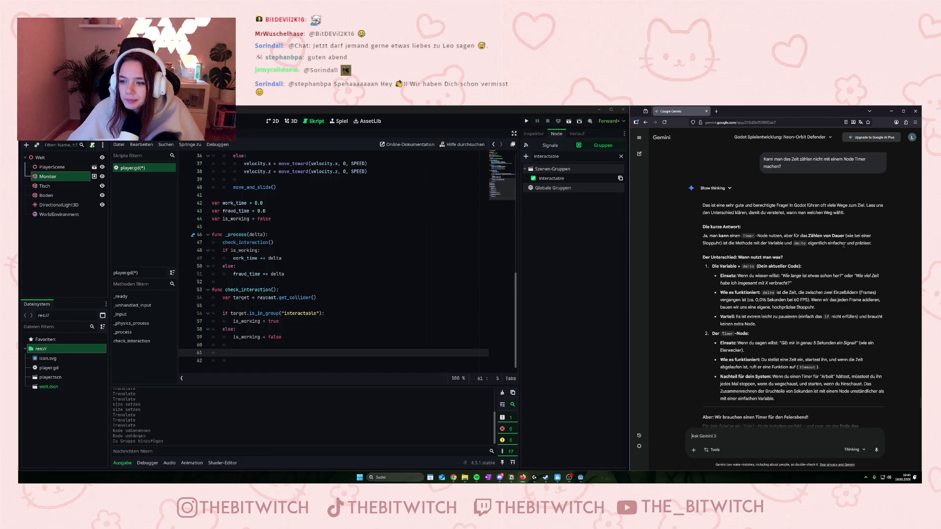
left_click_drag(746, 243, 829, 243)
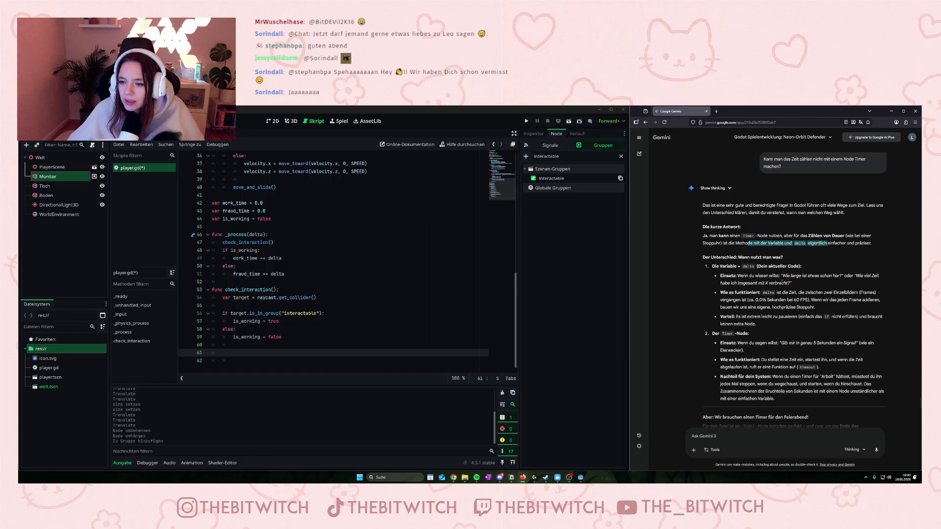
left_click(782, 283)
scroll(782, 282, "down", 1)
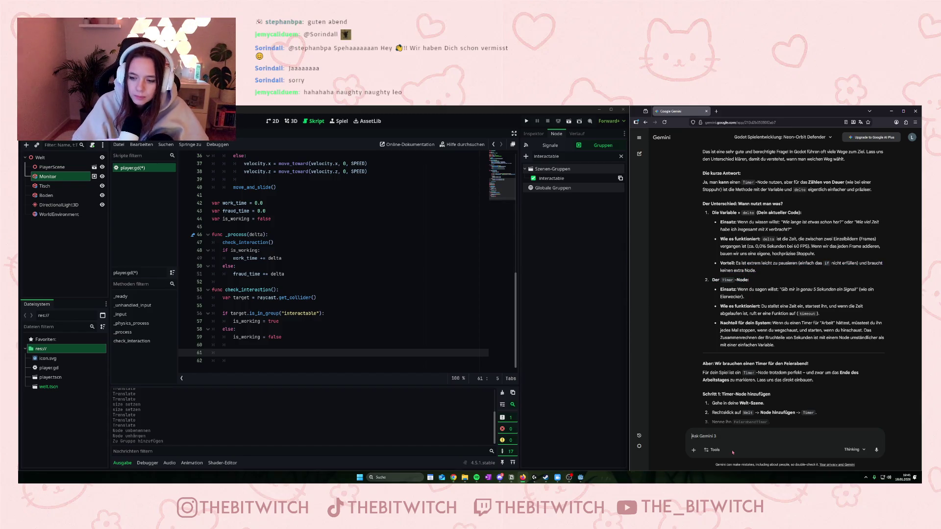
scroll(780, 401, "down", 3)
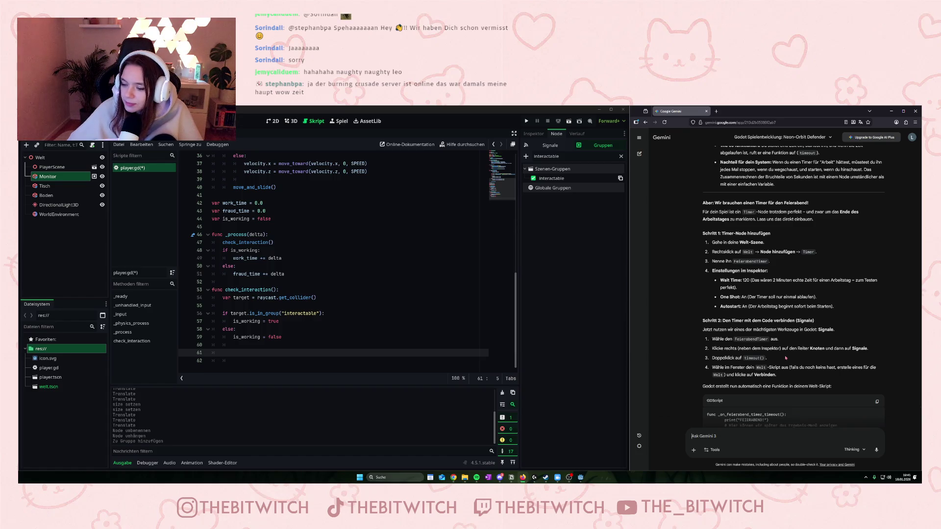
scroll(786, 357, "down", 1)
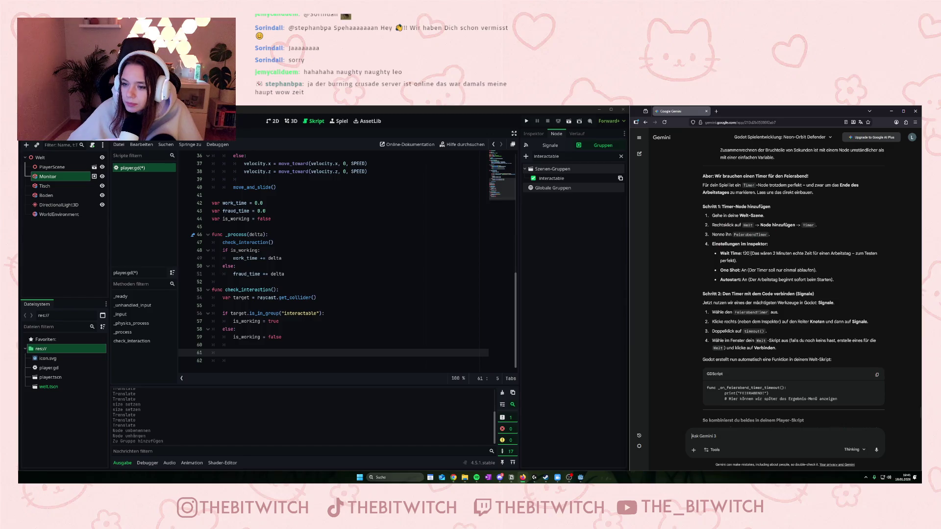
scroll(759, 259, "down", 1)
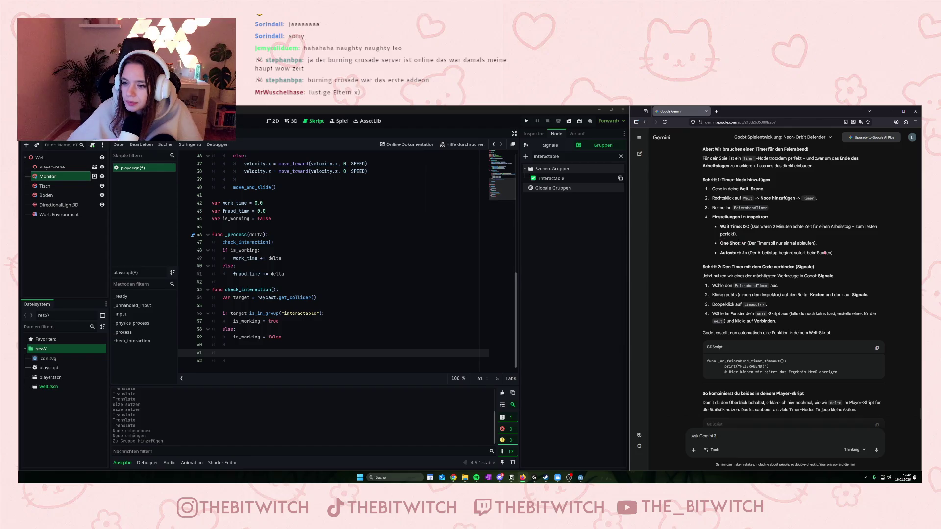
scroll(757, 284, "down", 4)
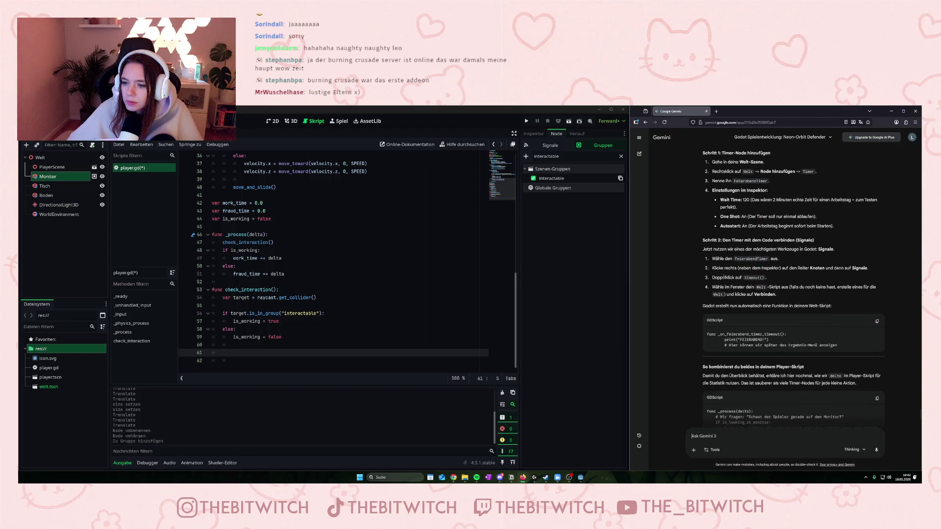
- Send Gemini the follow-up asking if frame-based counting depends on the player's frames
type("Hat man mit der meth")
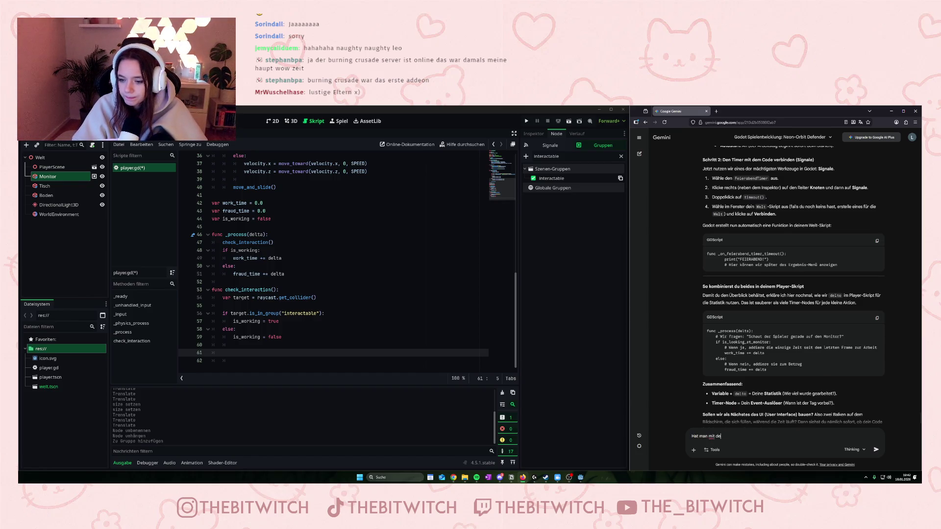
type("ode t")
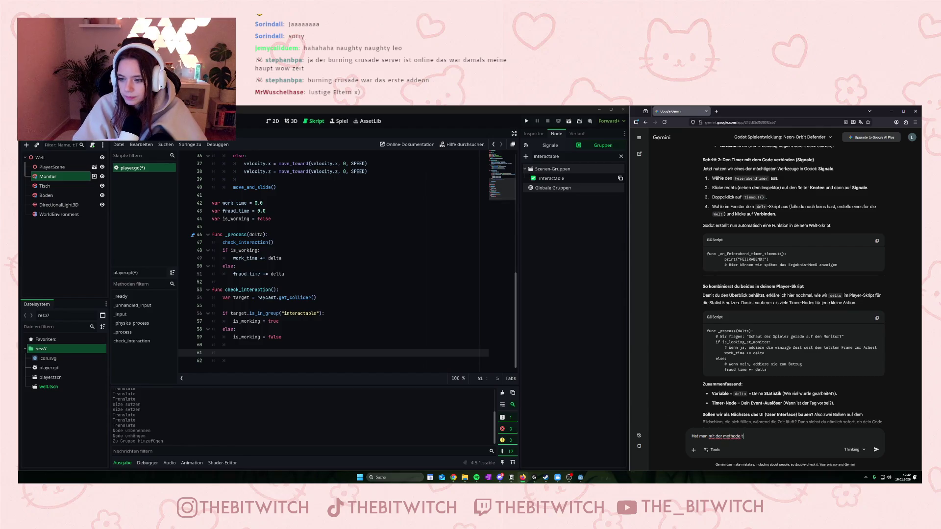
key("BackSpace")
key("BackSpace")
key("BackSpace")
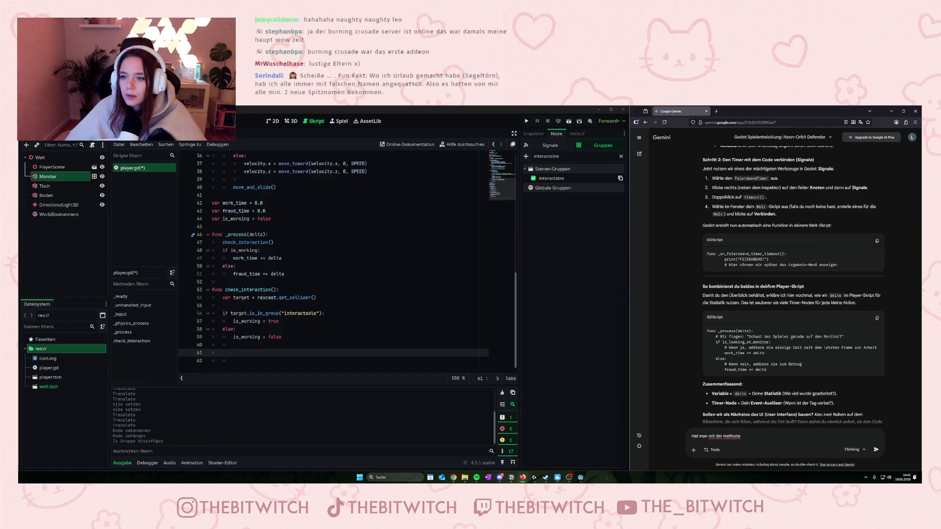
scroll(767, 289, "up", 4)
type(" mit den fram")
type("icht aber das problem, d")
type("ass es ")
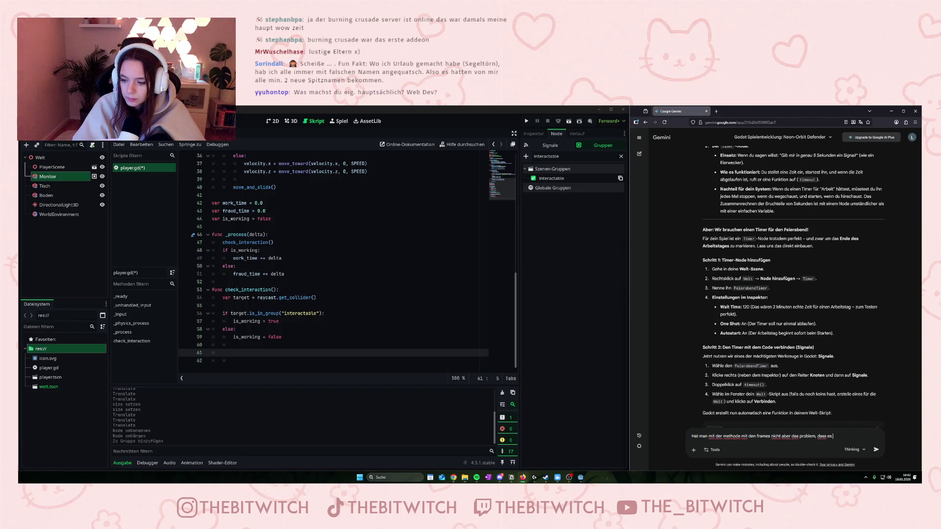
type(" von de")
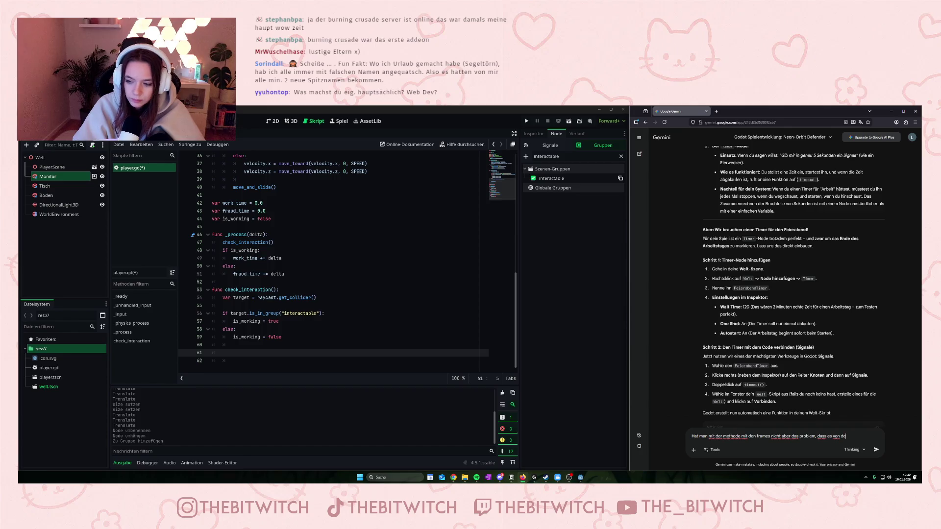
type("rames f")
type("der spieler abh")
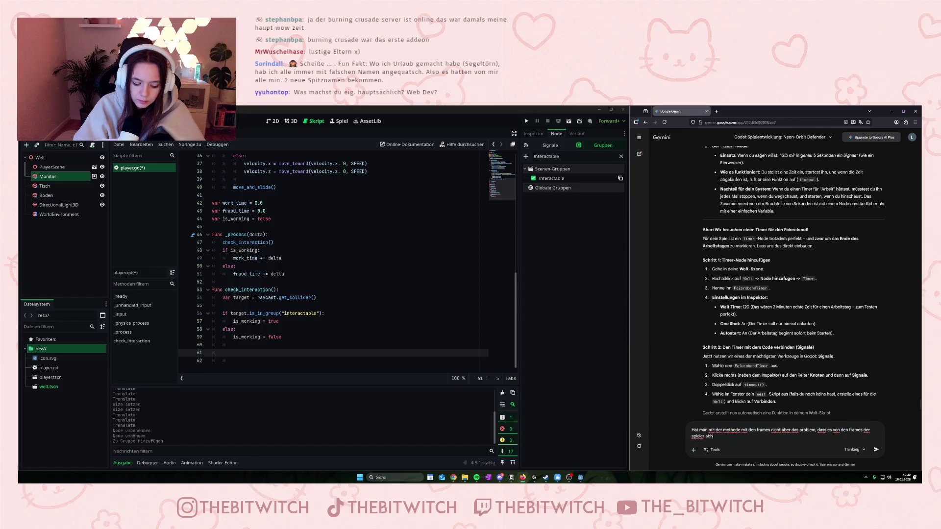
type("ngig ist?")
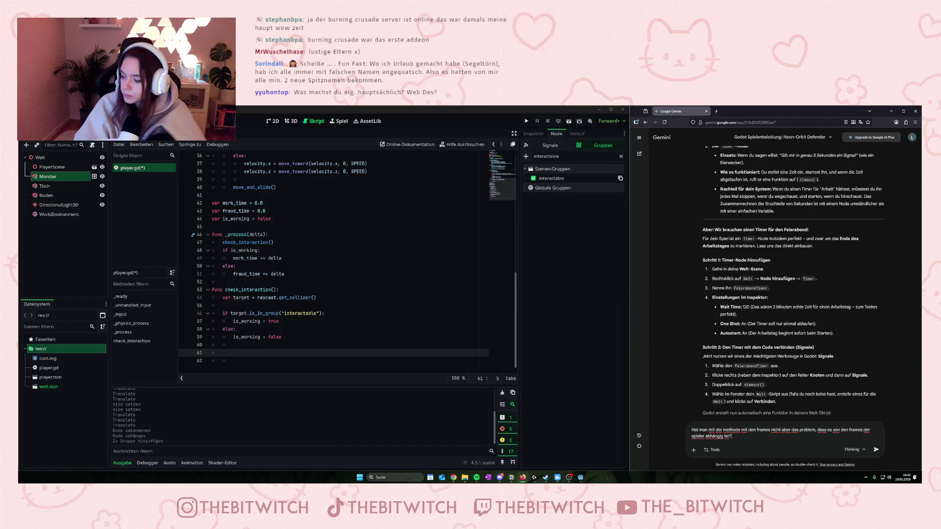
key("Return")
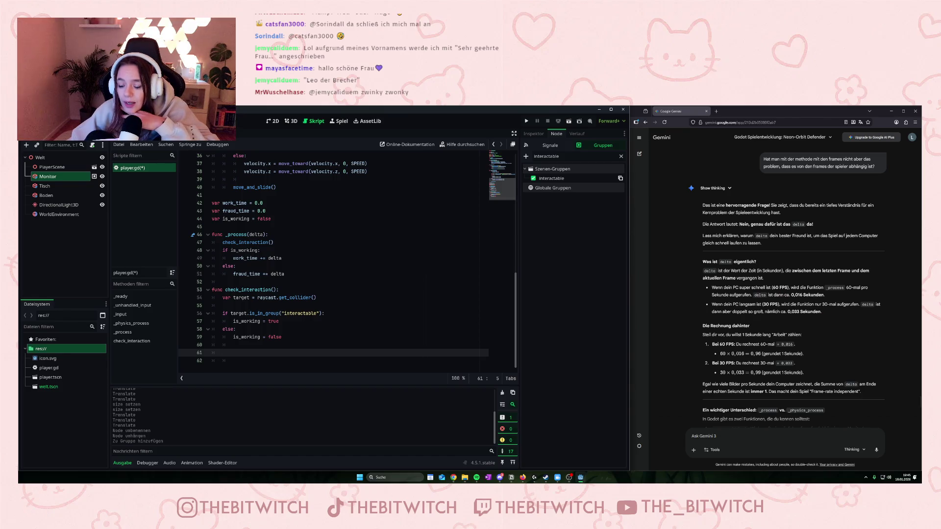
double_click(759, 295)
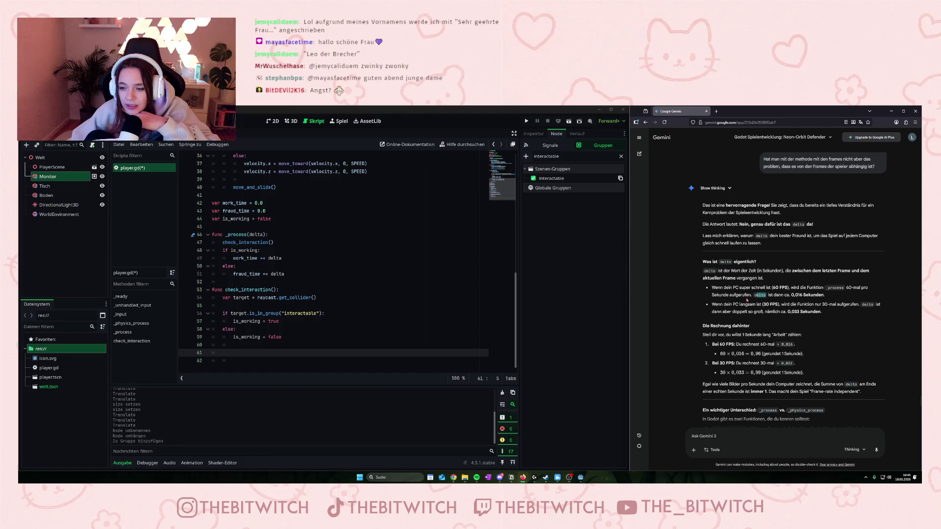
left_click(755, 297)
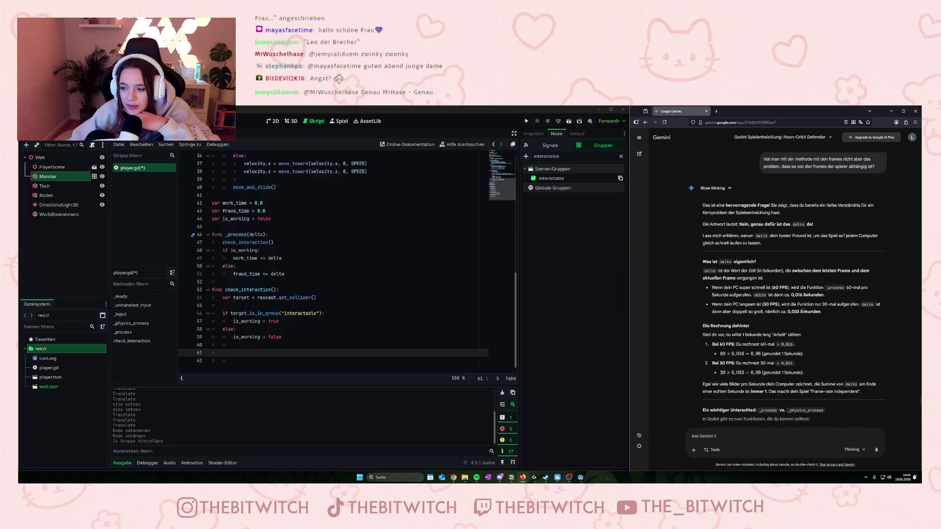
scroll(764, 343, "down", 2)
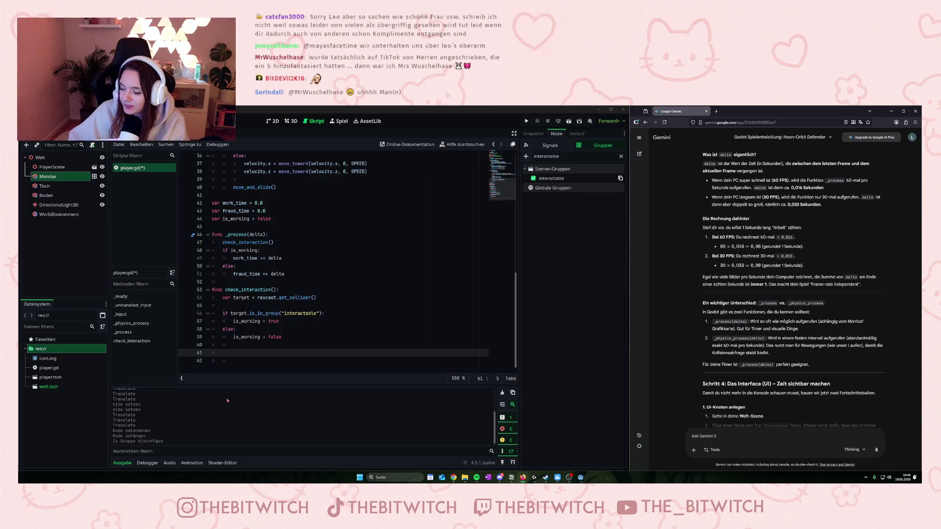
left_click(234, 360)
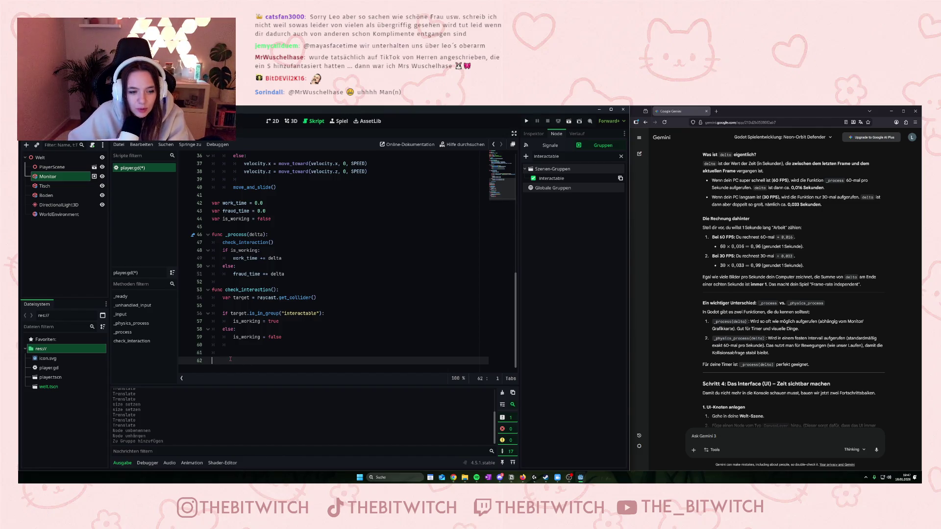
left_click(237, 352)
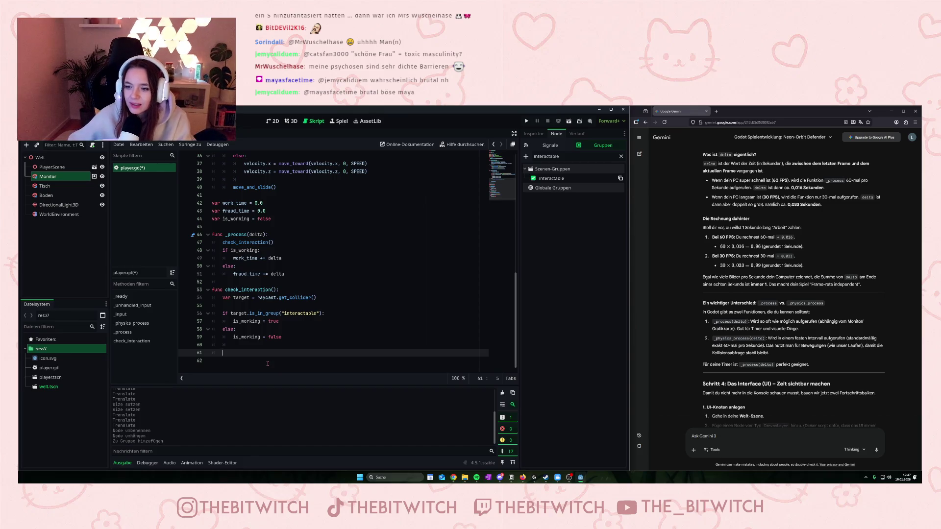
scroll(714, 268, "up", 6)
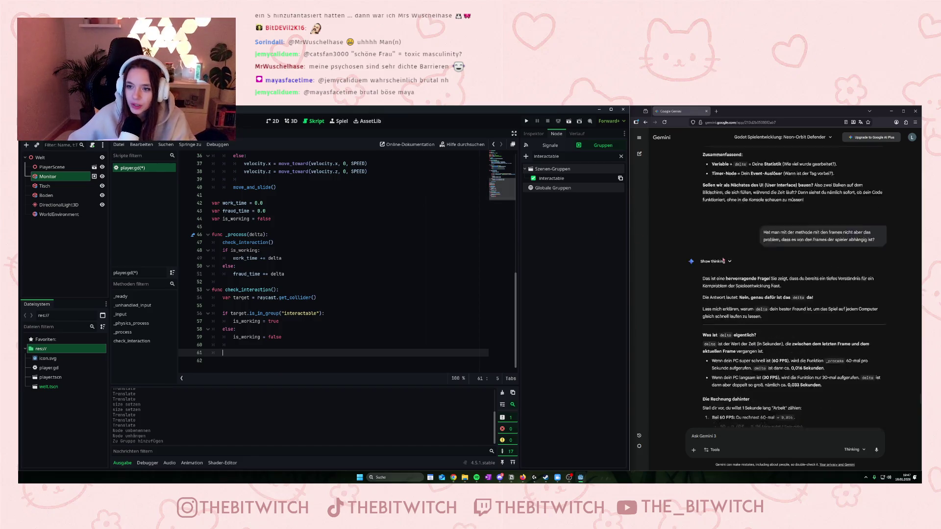
scroll(713, 267, "up", 5)
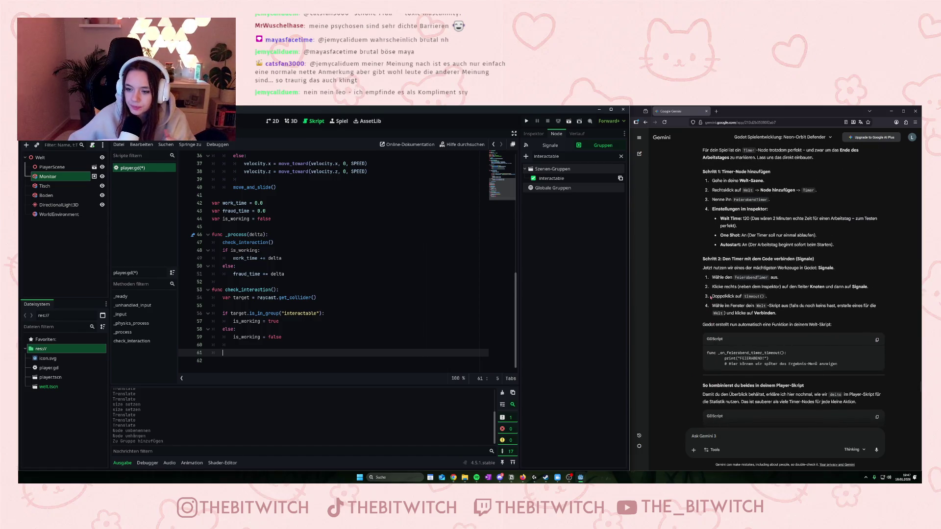
scroll(730, 370, "up", 10)
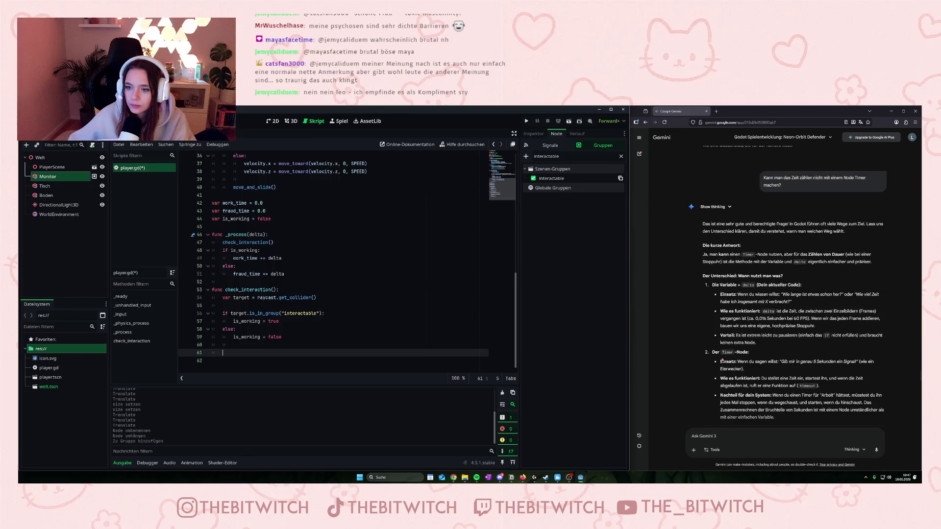
scroll(722, 359, "down", 6)
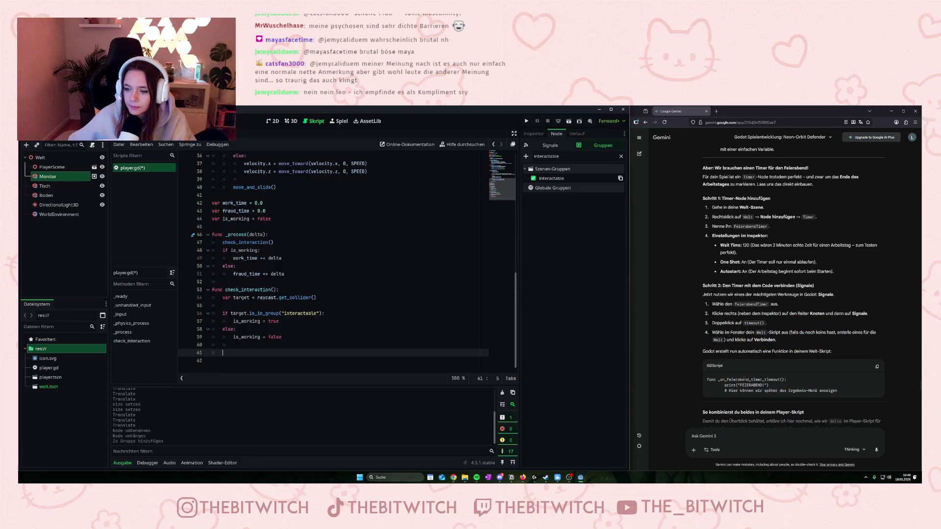
scroll(744, 379, "down", 2)
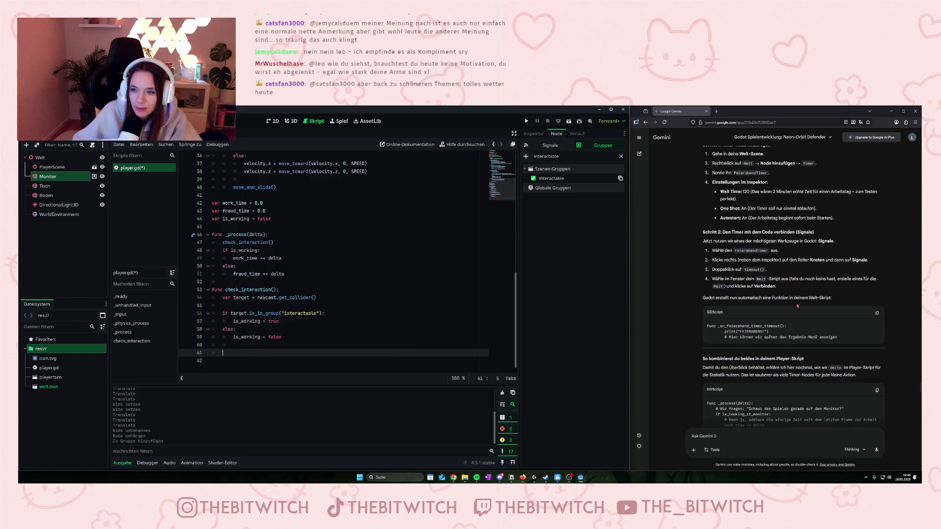
scroll(797, 306, "down", 15)
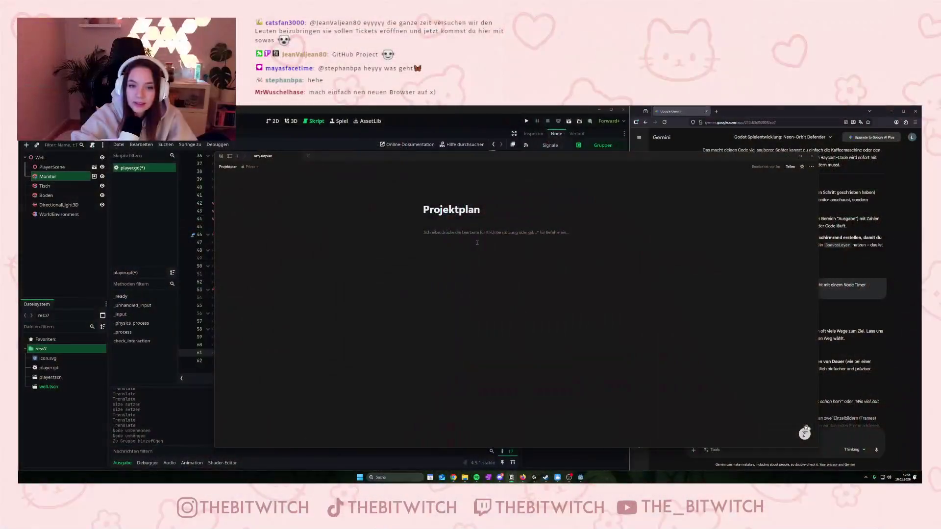
left_click(439, 238)
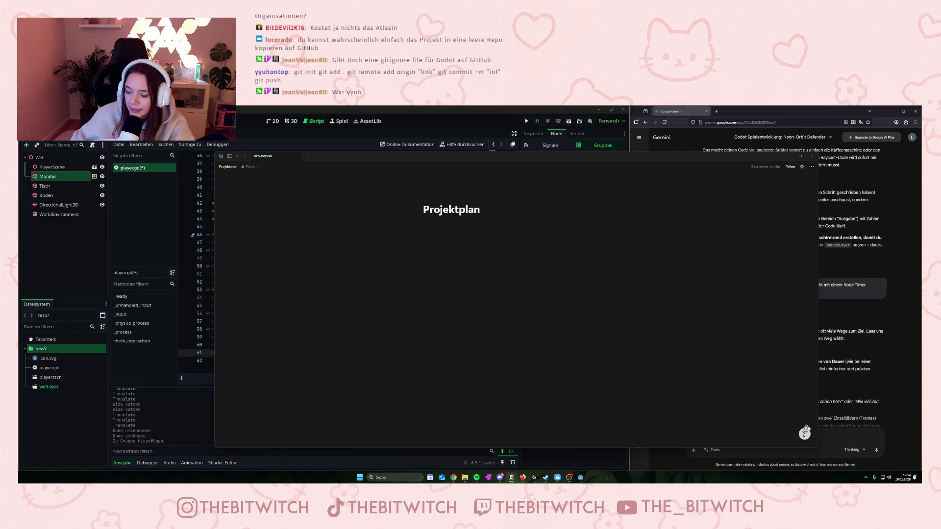
left_click(555, 262)
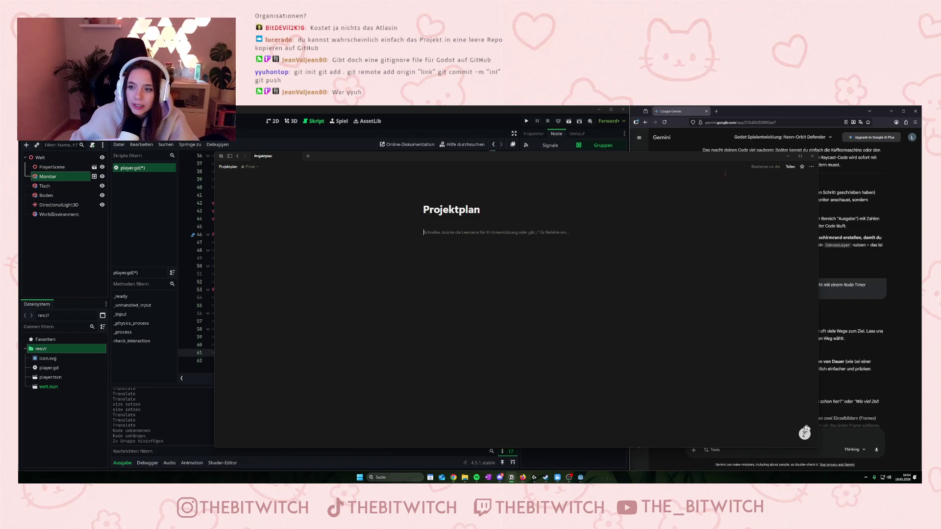
key("Up")
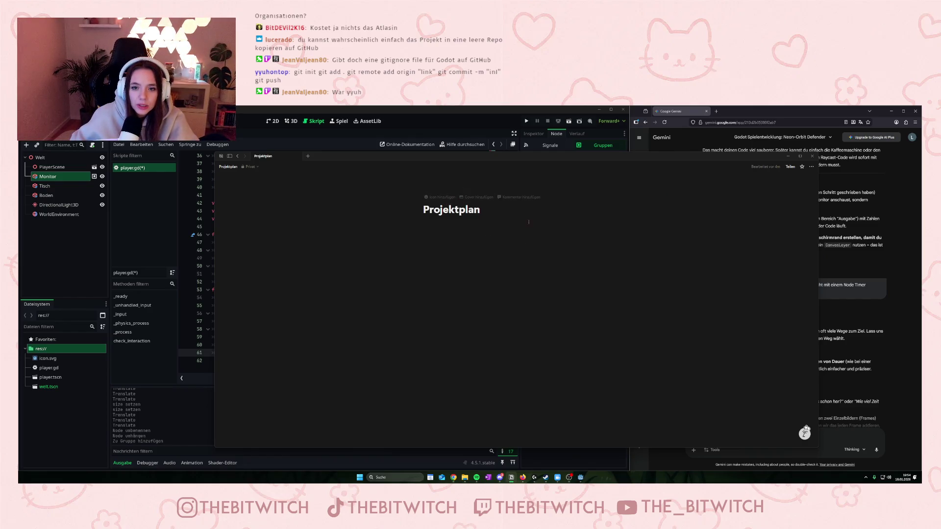
left_click(424, 233)
- Insert a Board-Ansicht Kanban database from the / block menu on the empty line
left_click(418, 237)
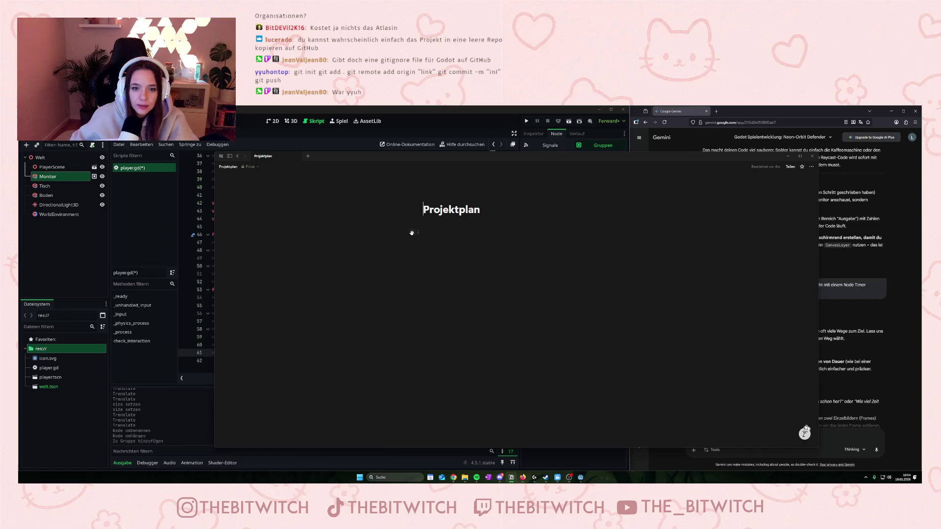
type("/")
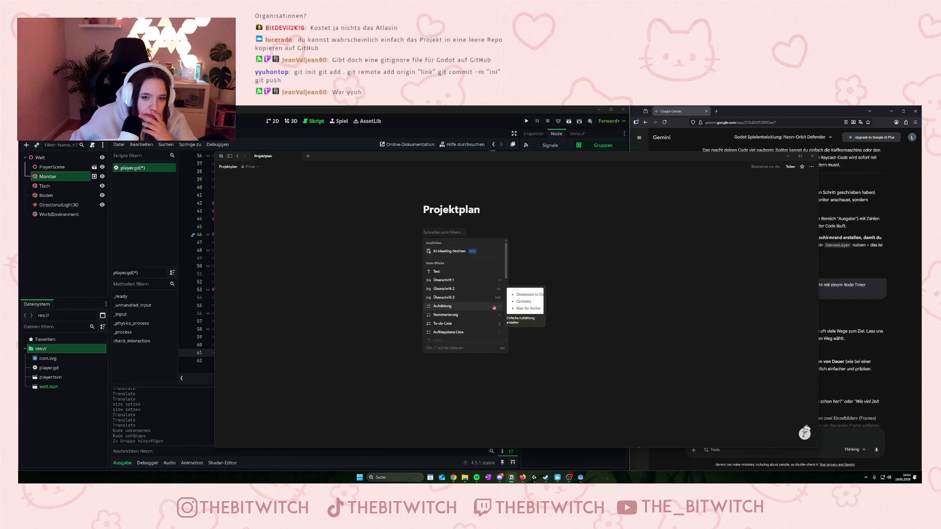
scroll(490, 306, "down", 3)
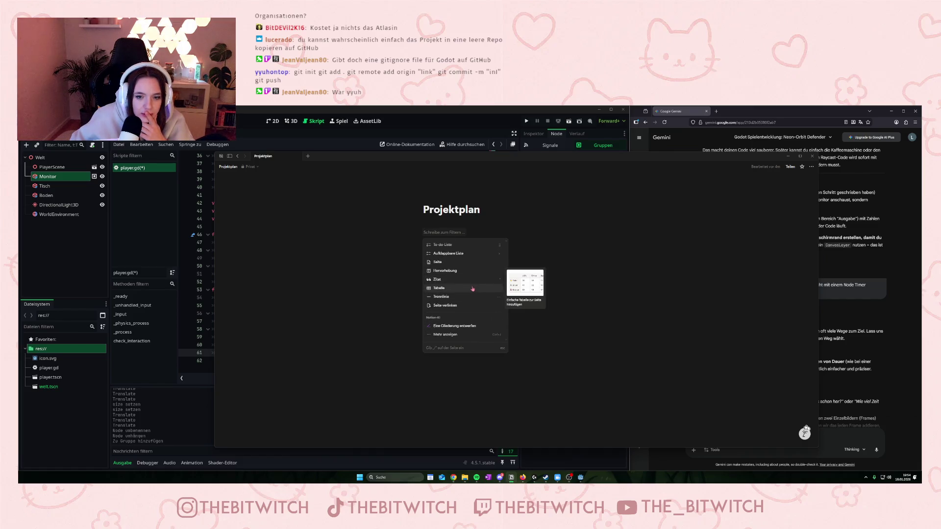
scroll(472, 295, "down", 2)
scroll(473, 296, "down", 2)
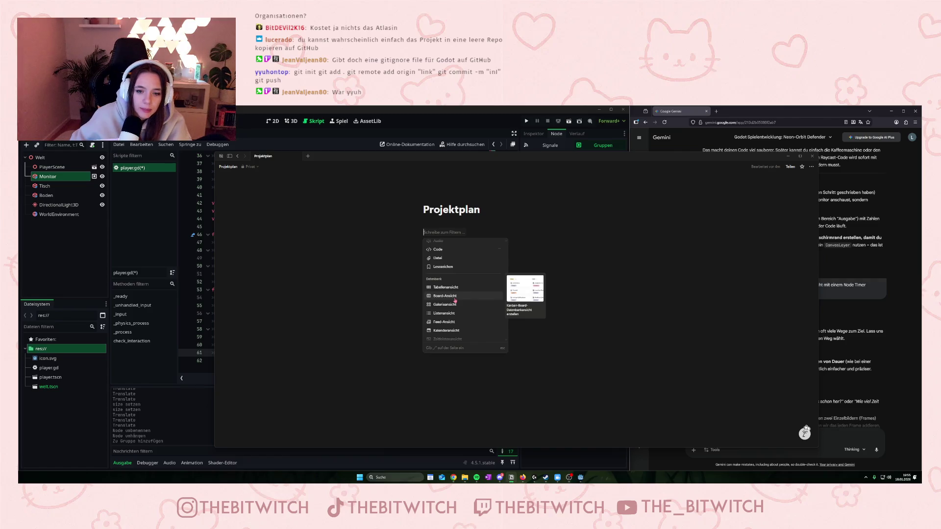
left_click(455, 296)
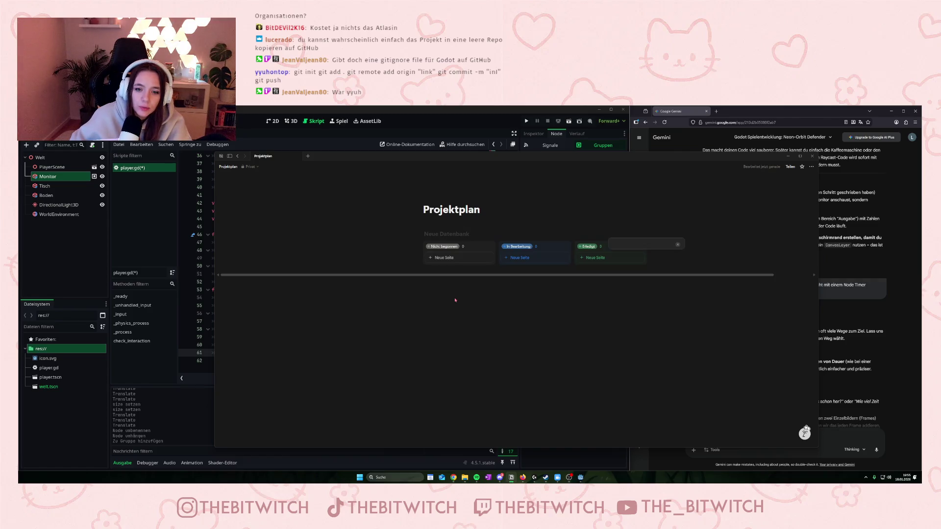
- Add a new card under Nicht begonnen and move it into the Erledigt column
left_click(476, 317)
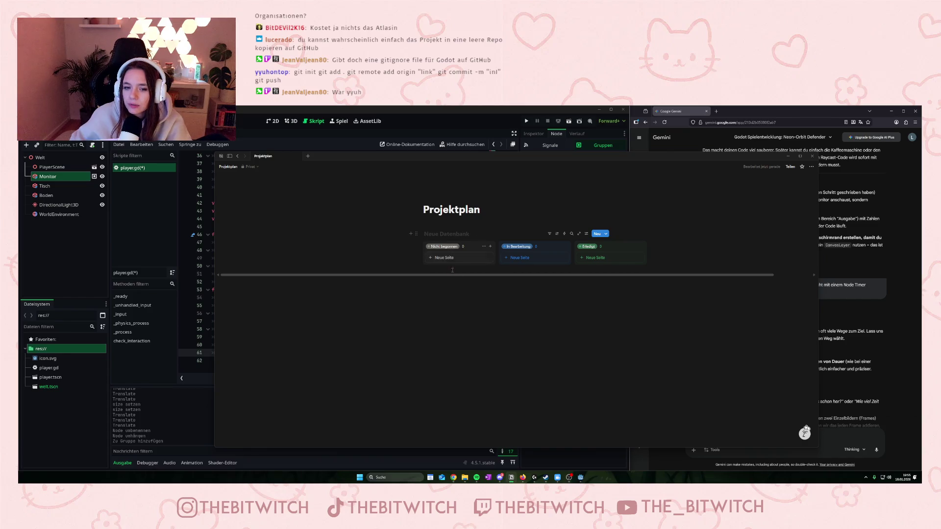
left_click(449, 258)
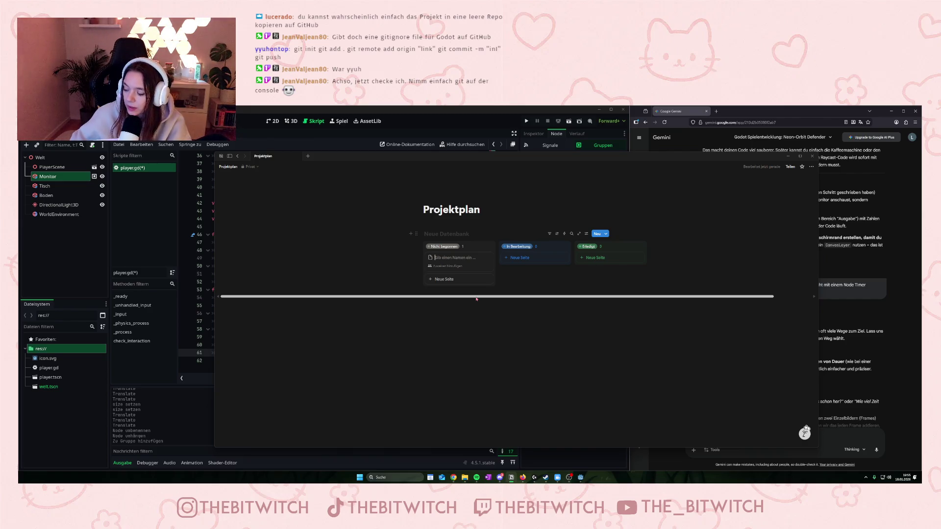
left_click(272, 385)
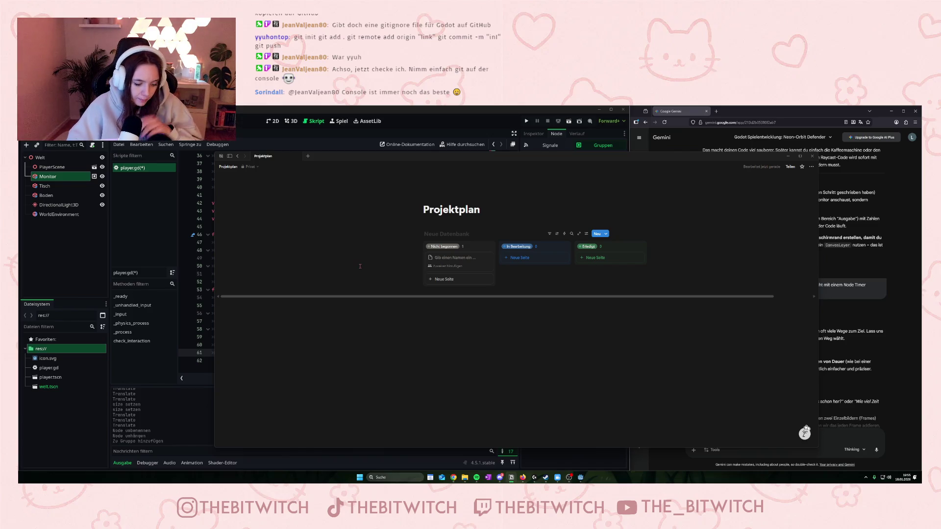
left_click_drag(451, 258, 588, 258)
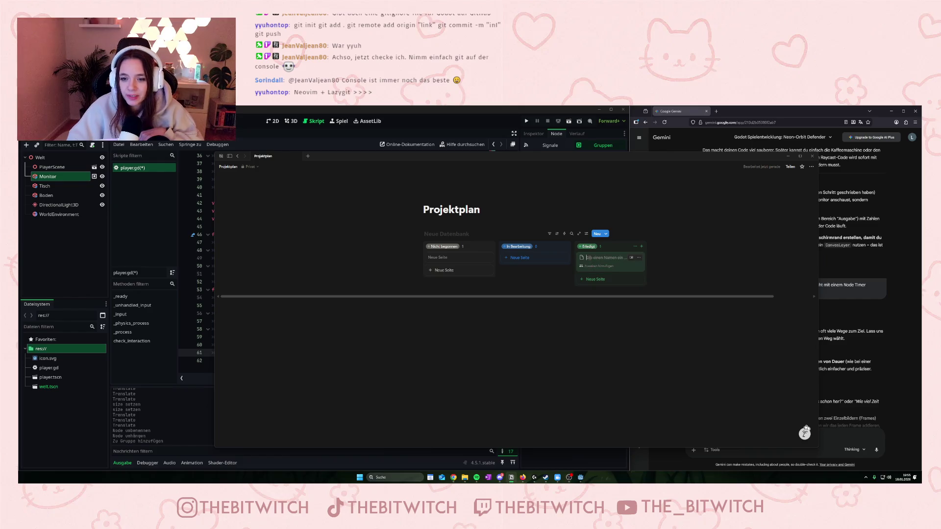
- Title the Nicht begonnen card 'Grafiken' and begin another card in that column
left_click(541, 277)
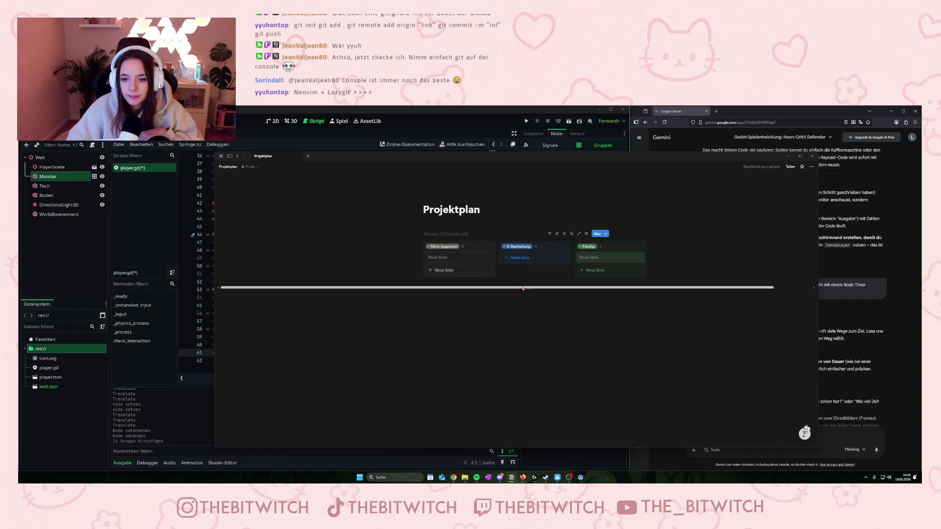
left_click(450, 257)
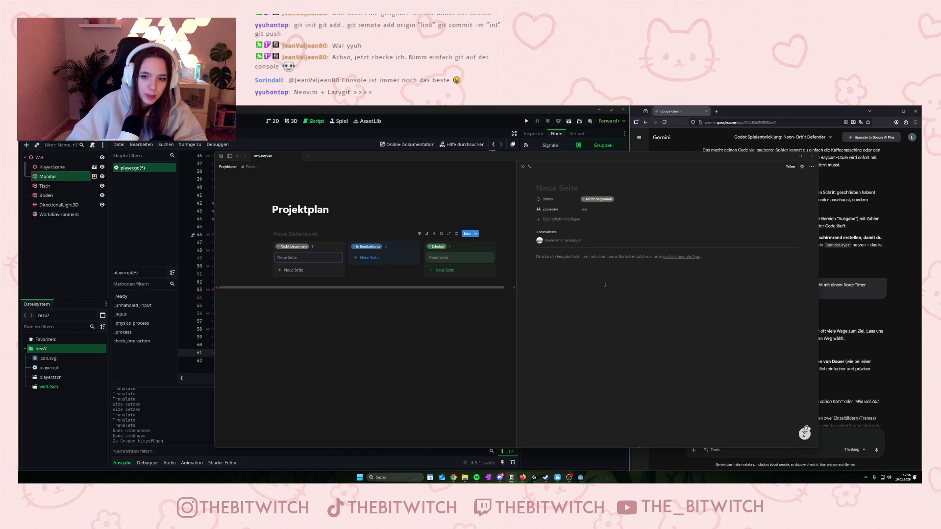
type("Grafiken")
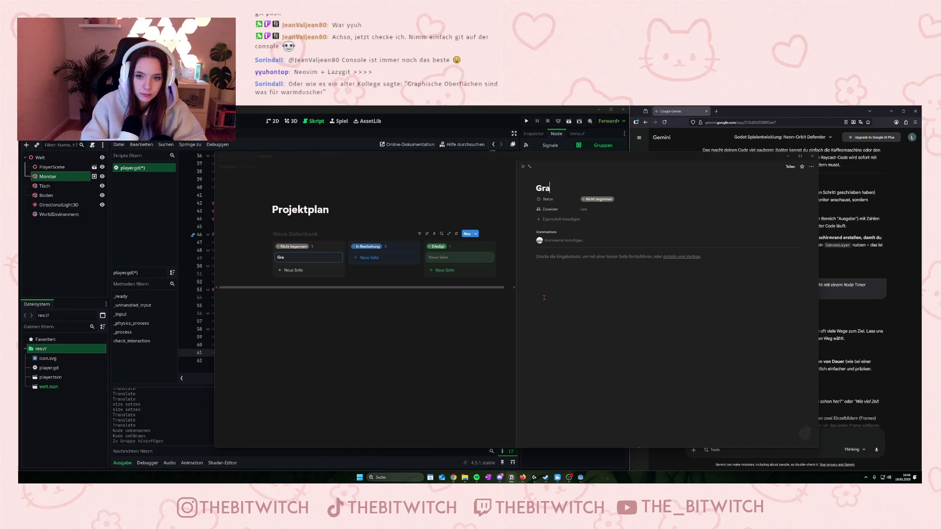
key("Return")
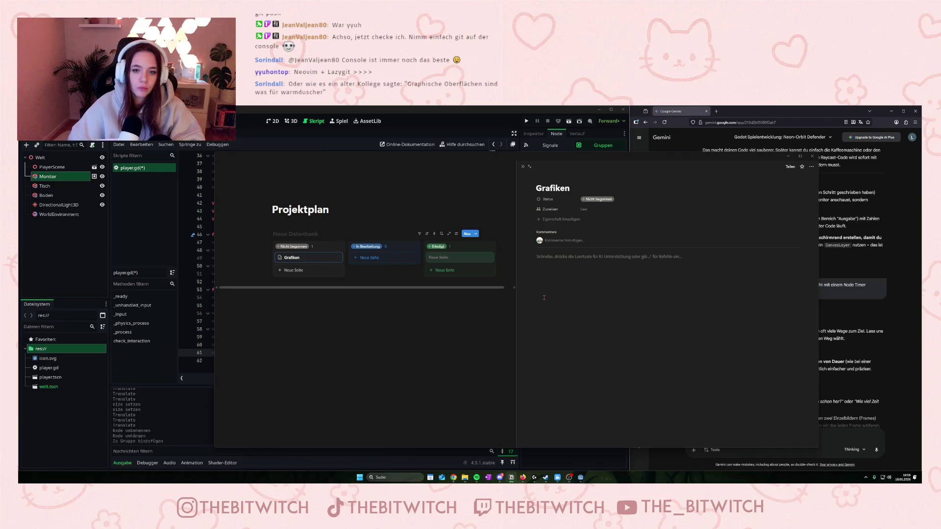
left_click(400, 256)
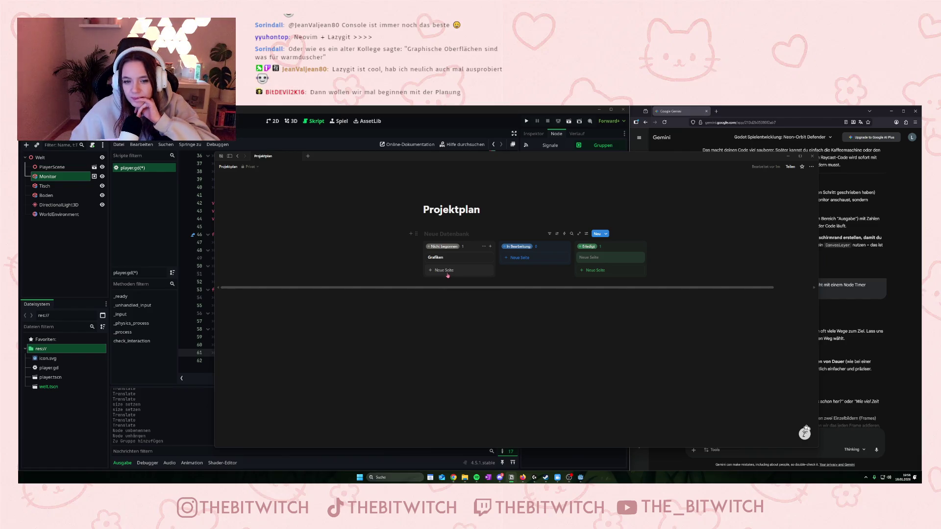
left_click(447, 275)
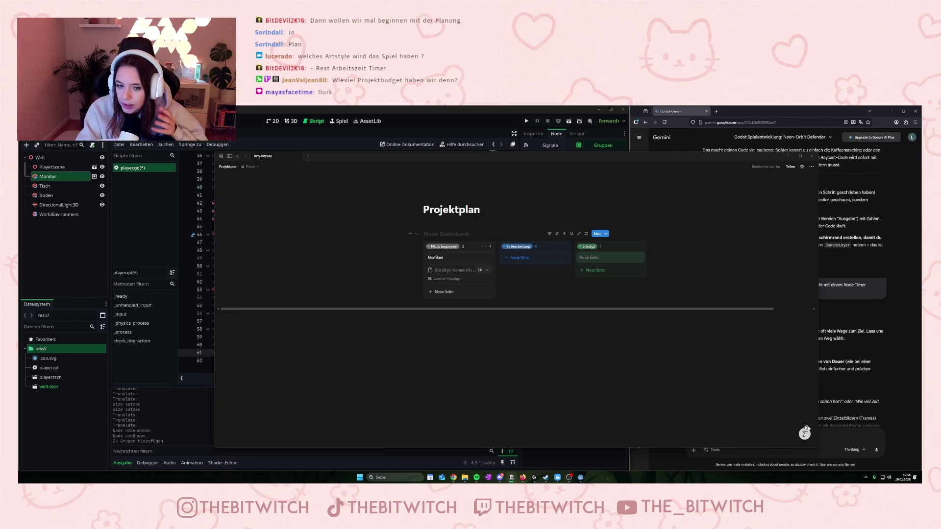
- Name the second card 'Methoden Arbeitszeitbetrug' and open its page beside the board
type("Methoden")
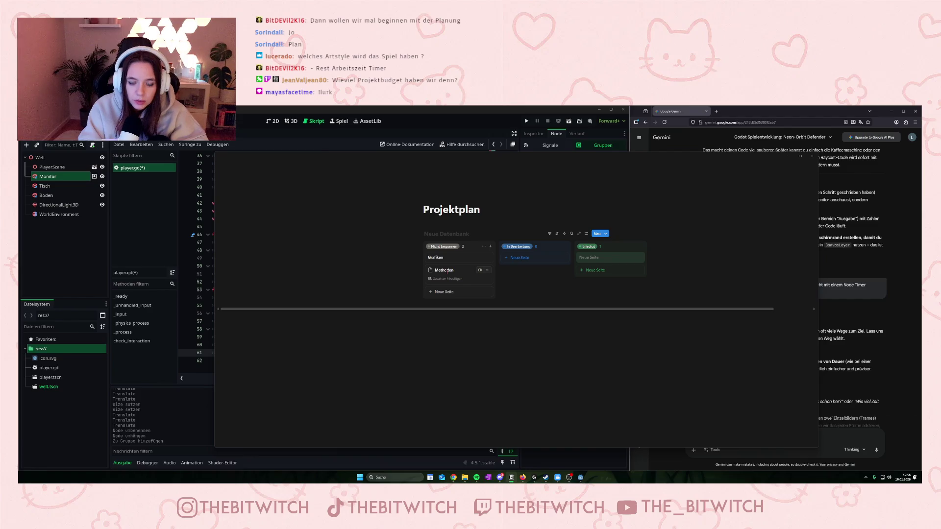
type(" Arbeits")
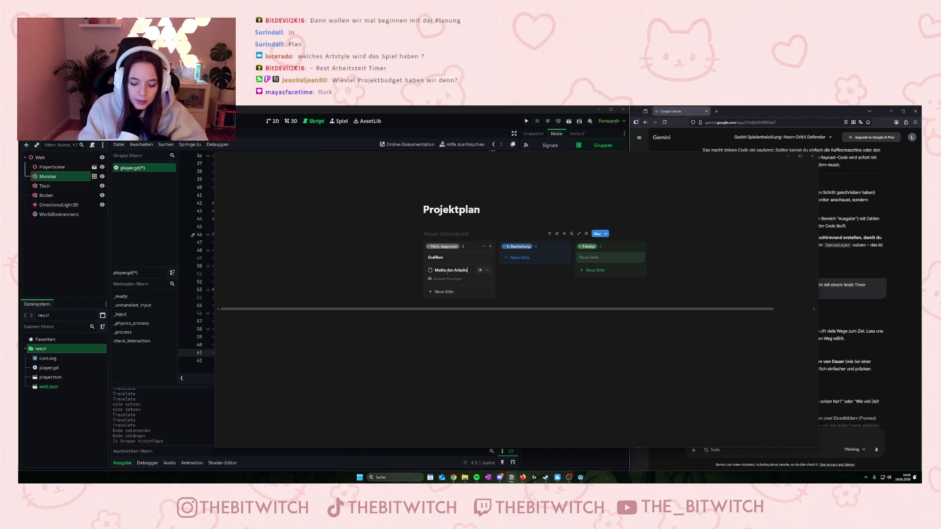
type("zeitbetrug")
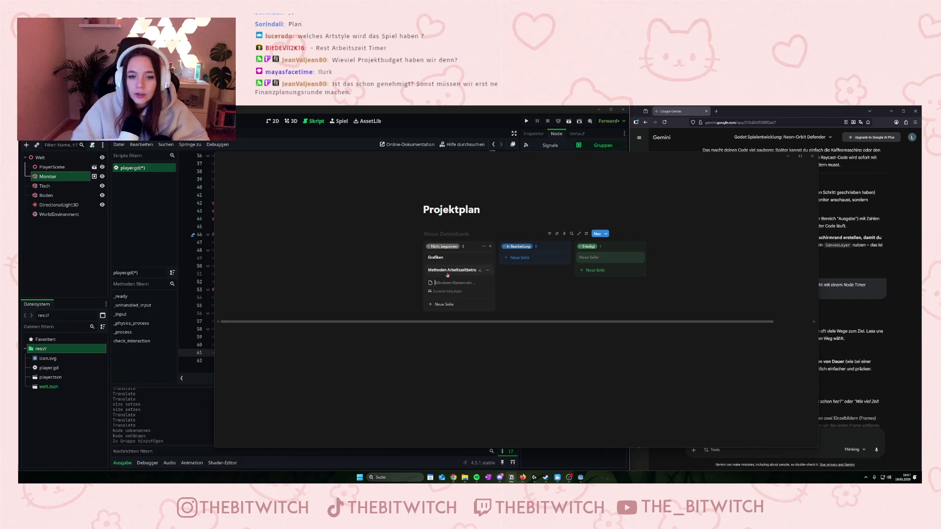
key("Return")
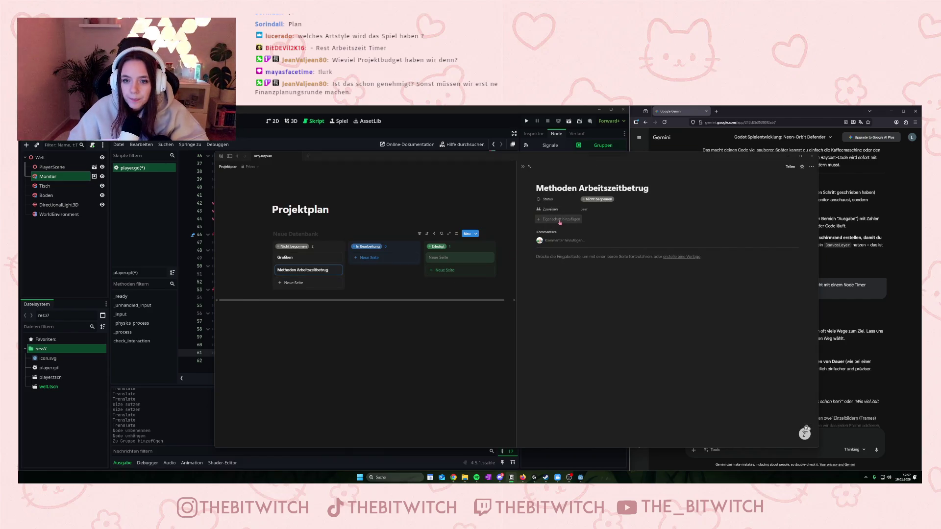
left_click(559, 220)
left_click(624, 213)
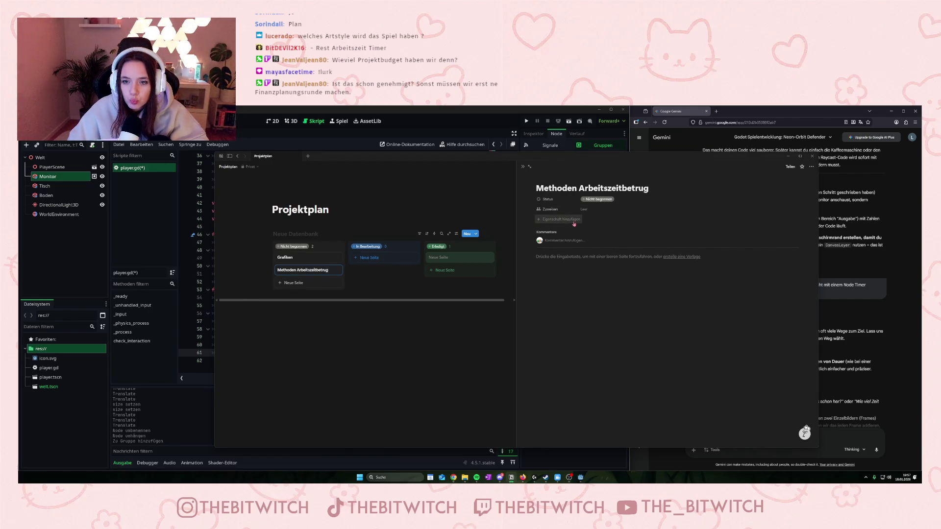
- Hide the page discussion section in the card layout and apply it to all pages
left_click(562, 219)
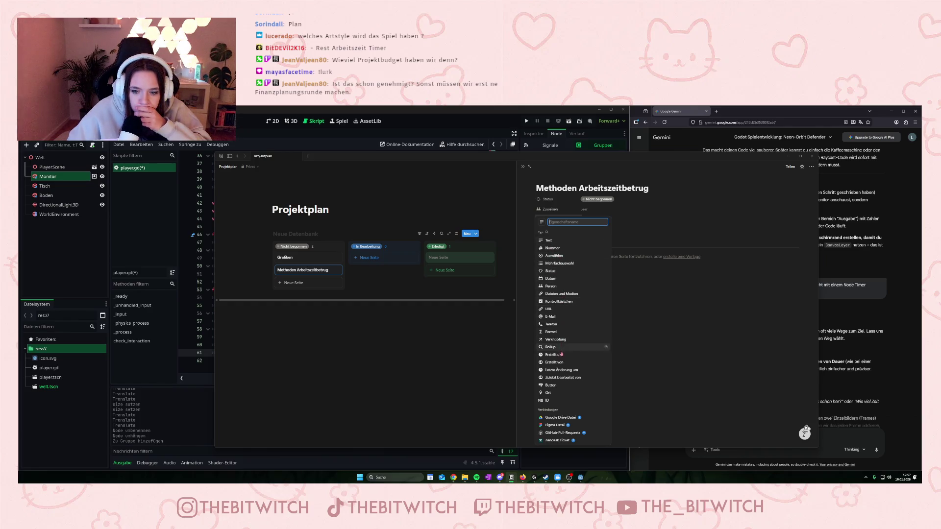
left_click(646, 207)
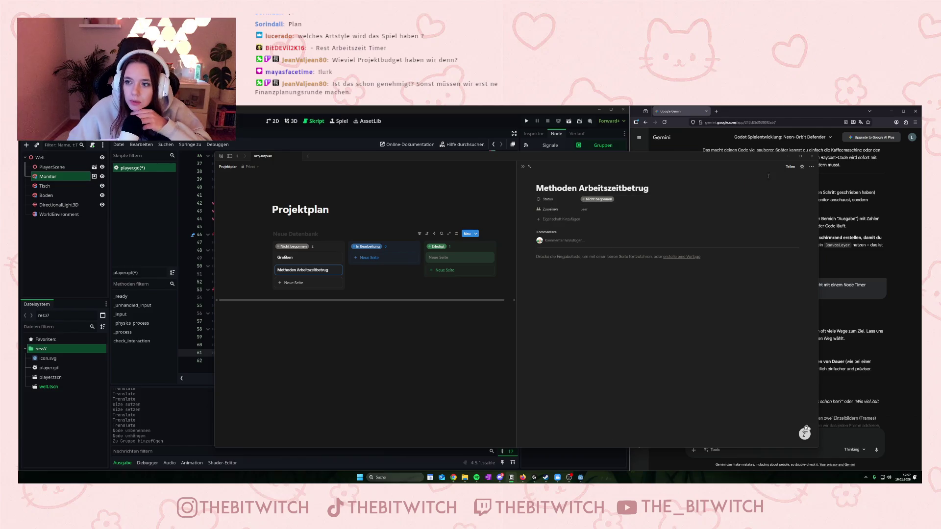
left_click(811, 168)
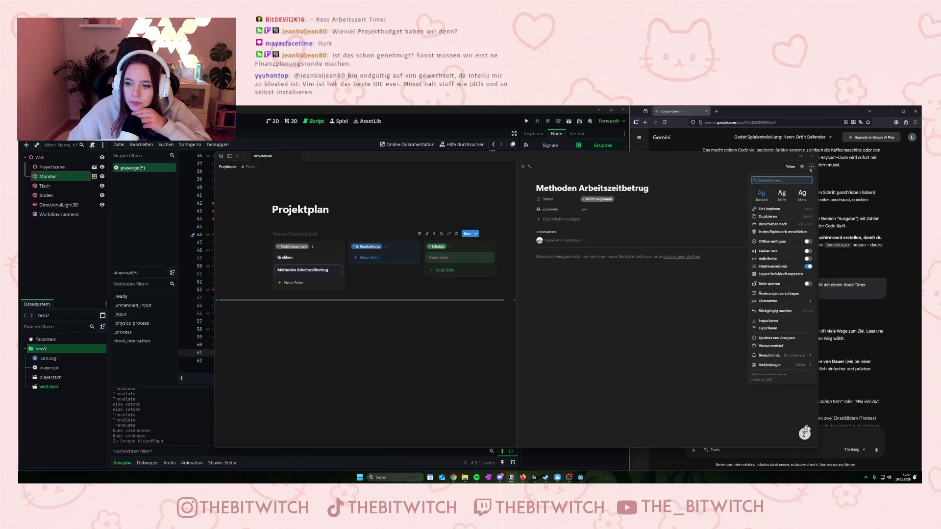
left_click(775, 275)
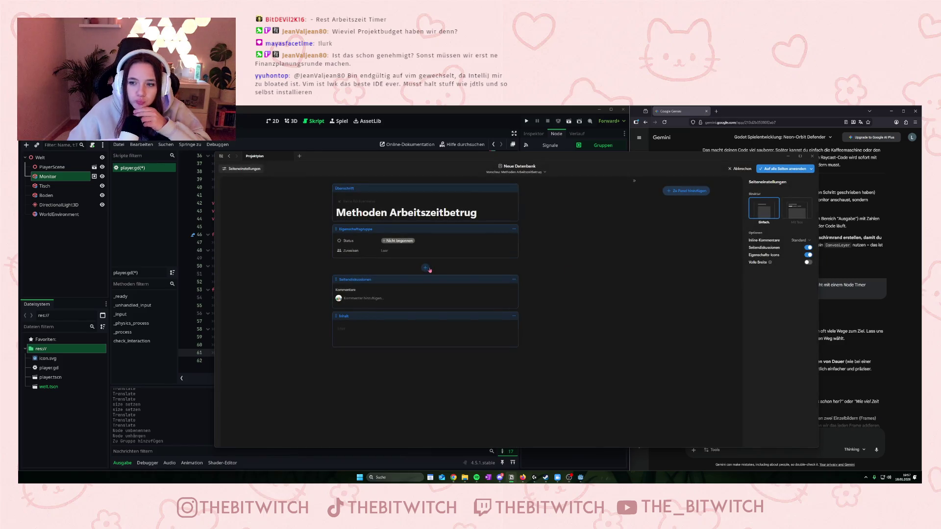
left_click(514, 279)
left_click(498, 297)
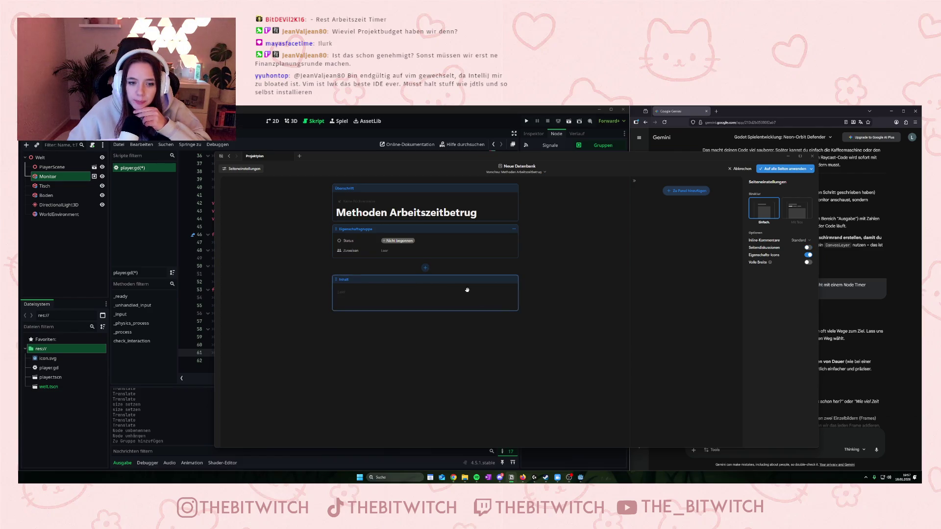
left_click(766, 171)
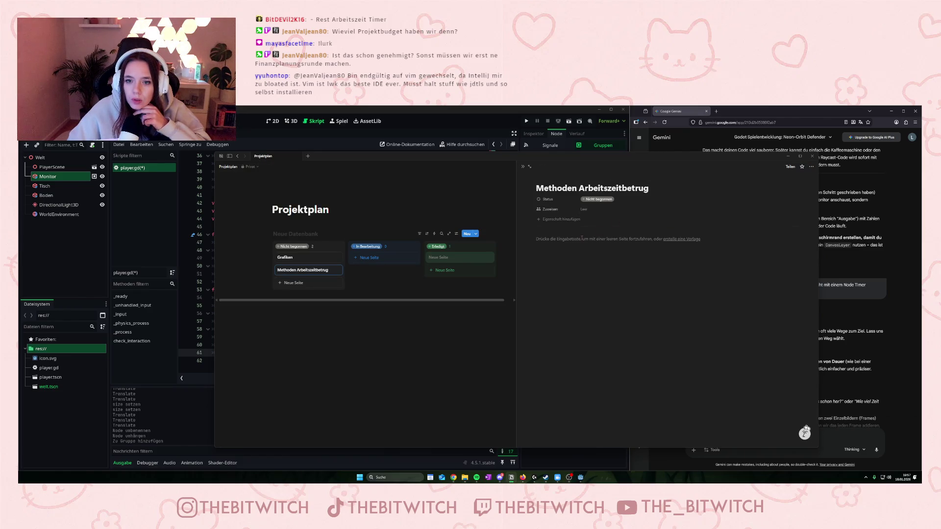
left_click(560, 243)
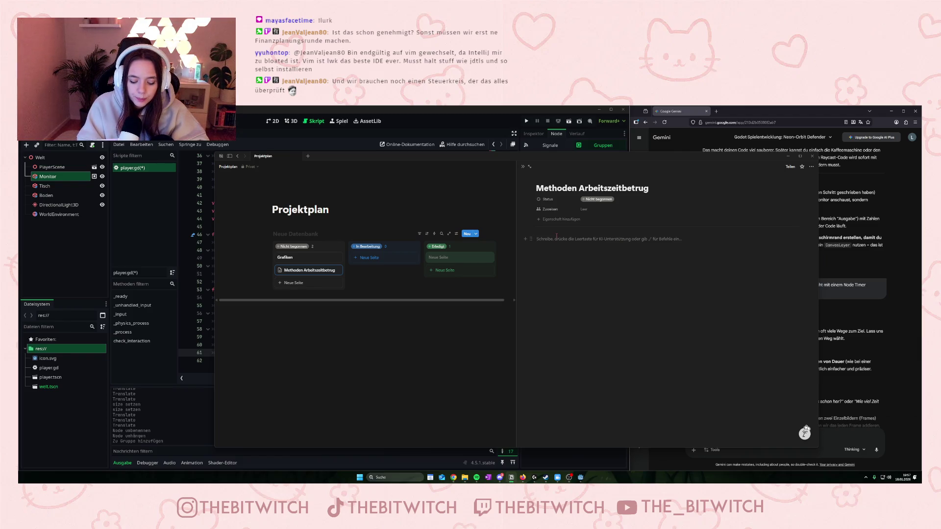
- Write 'Fake Windows Update' and 'Kumpel anrufen ("Wichtiges Meeting")' as two separate lines in the card body
type("Windows")
key("BackSpace")
key("BackSpace")
key("BackSpace")
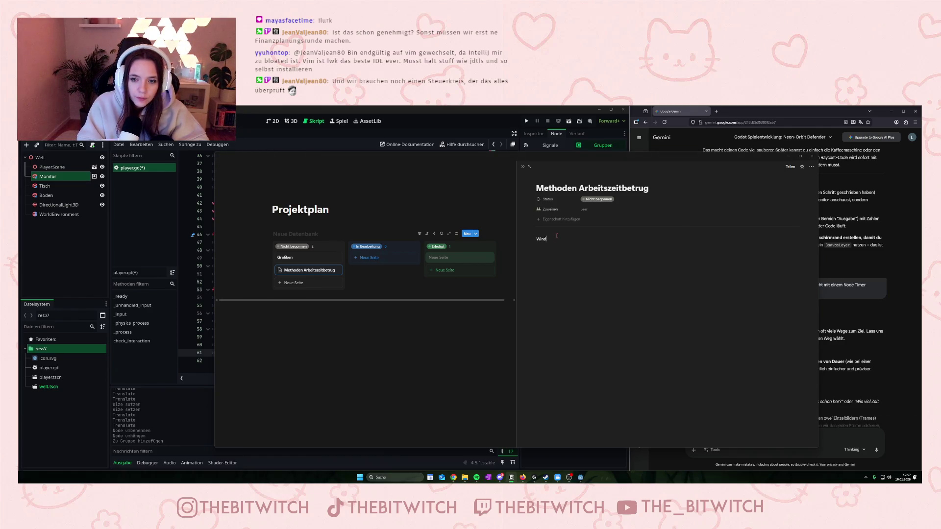
type("f Windows")
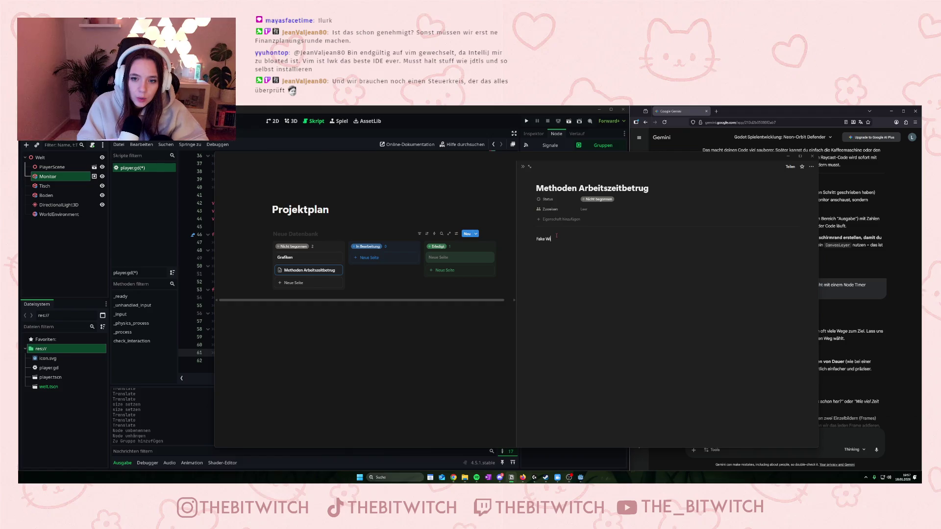
type("pdate")
key("Return")
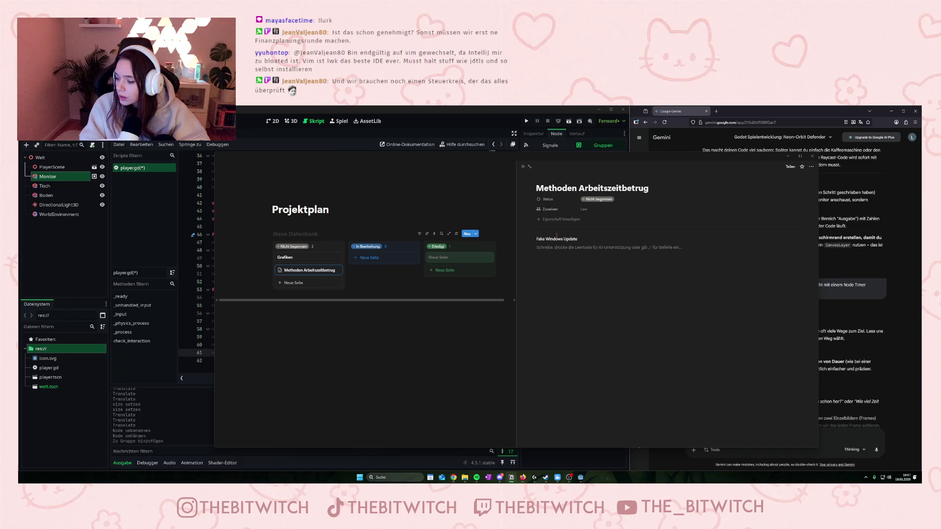
type("Telef")
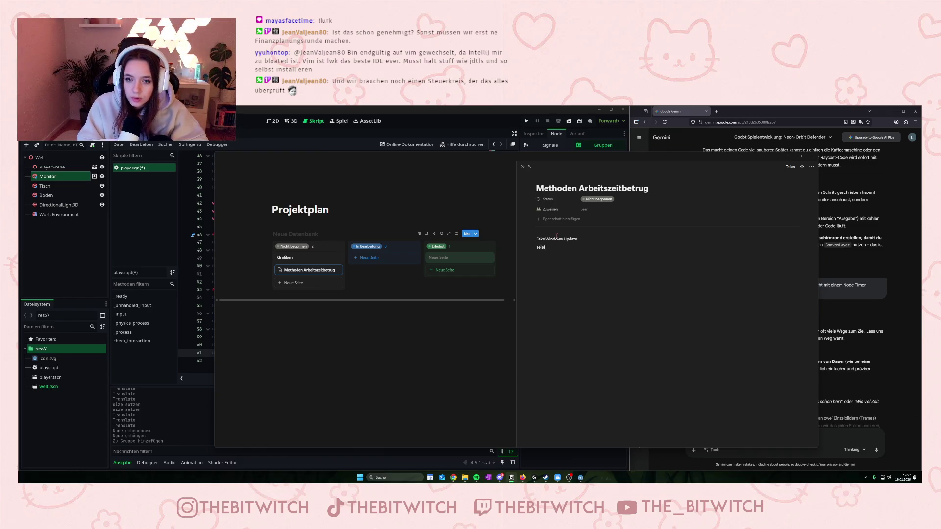
key("BackSpace")
key("BackSpace")
type("Kumpel anrufen (\"Wic")
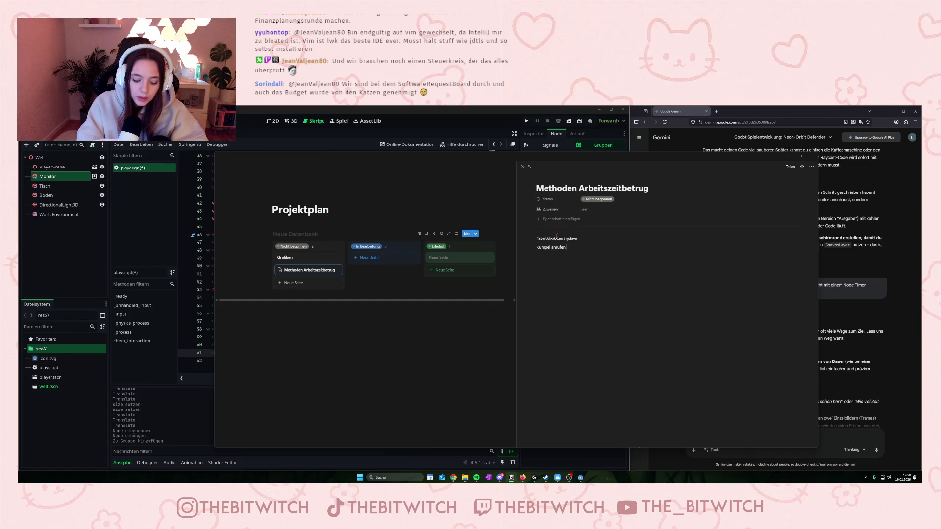
type("htig")
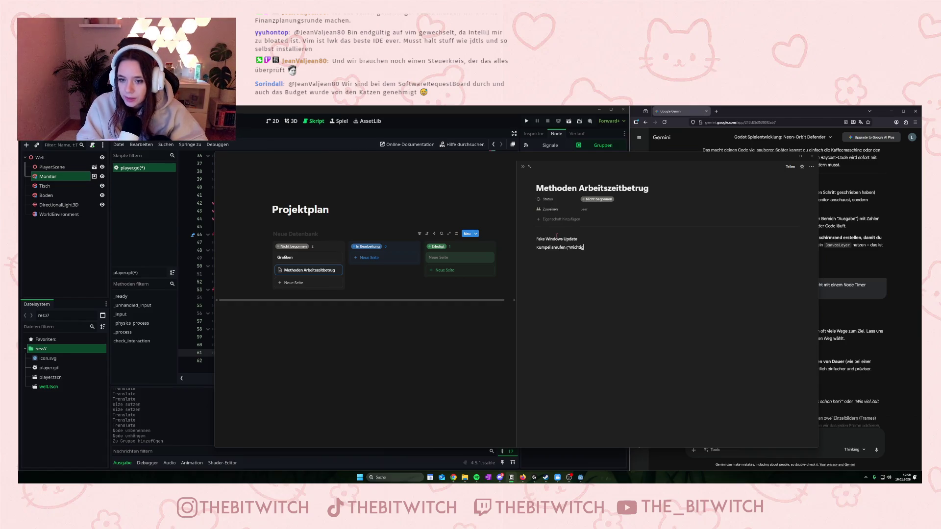
type("es Meeting")
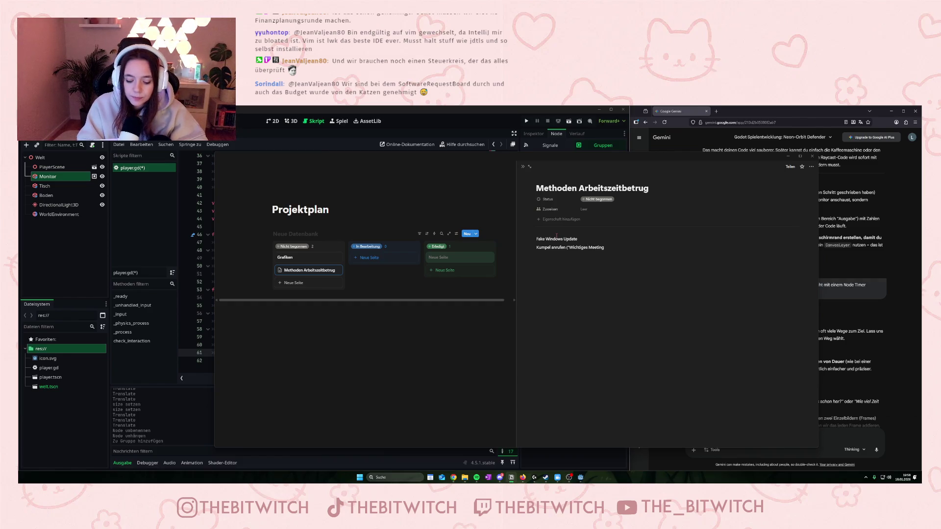
key("Return")
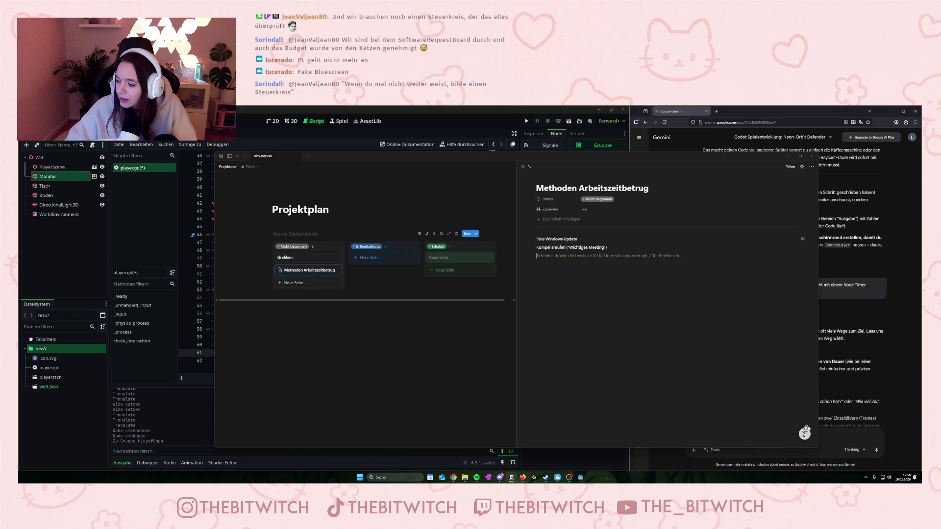
- Extend the first line so it reads 'Fake Windows Update / Fake Blue Screen'
left_click(548, 248)
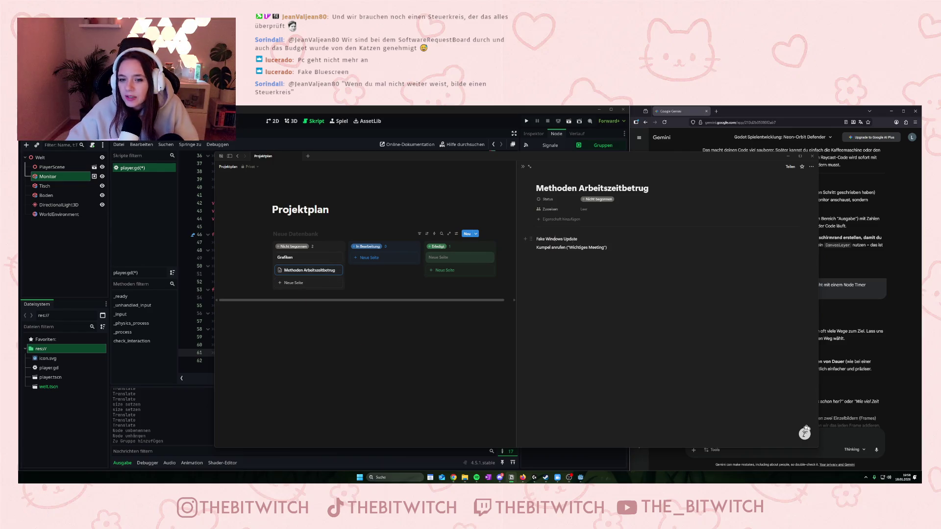
type("F")
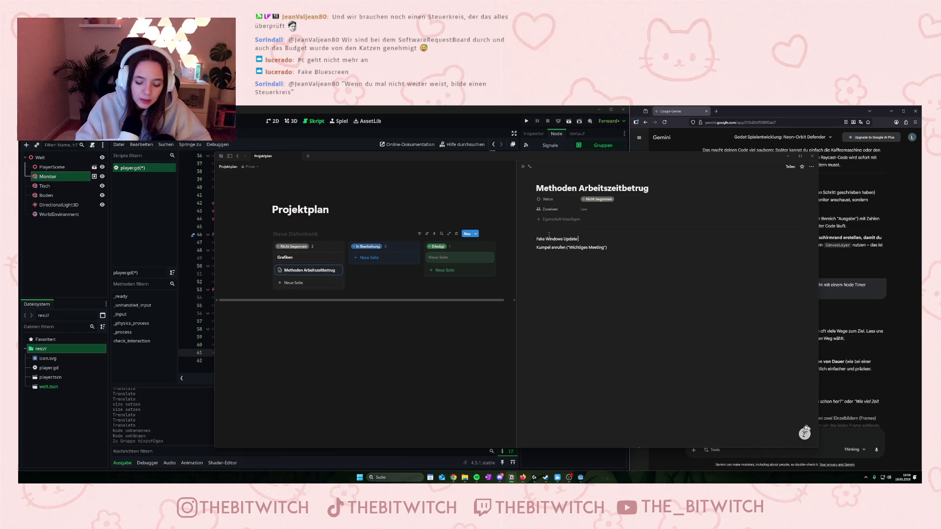
type("ake Blue Screen")
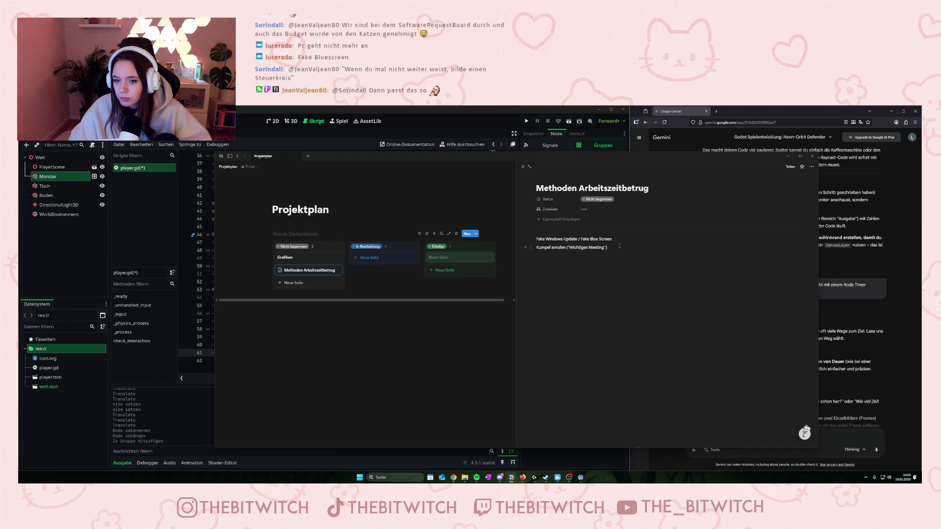
key("Return")
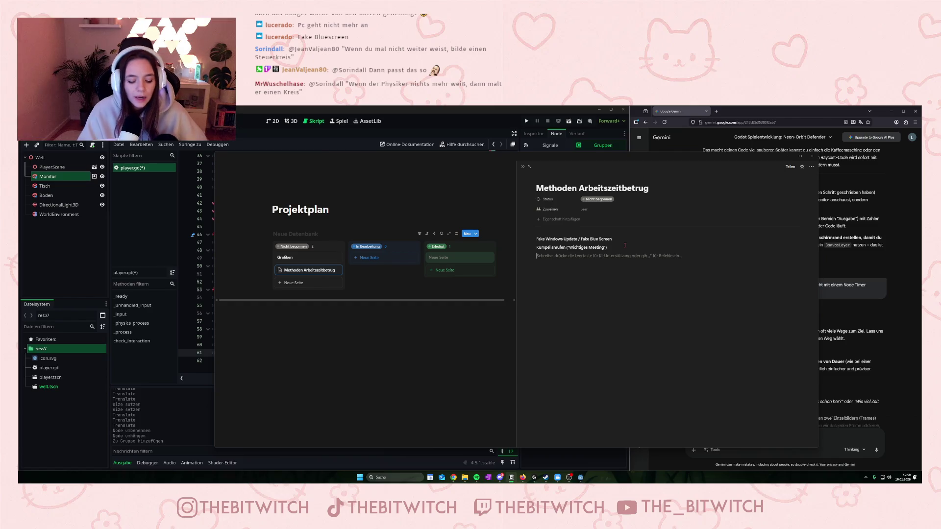
- Add the lines 'Handy', 'Toilettenpause' and 'Kaffee holen' to the card's list
type("HA")
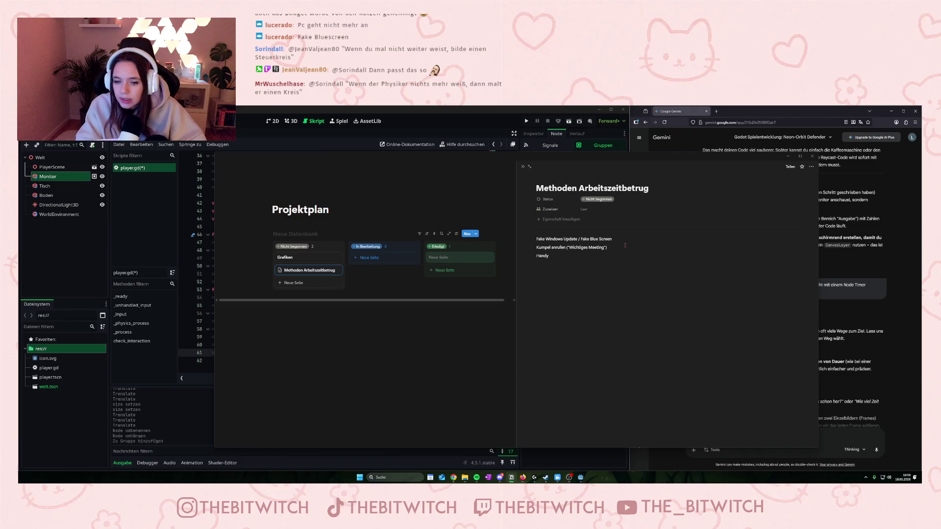
key("Return")
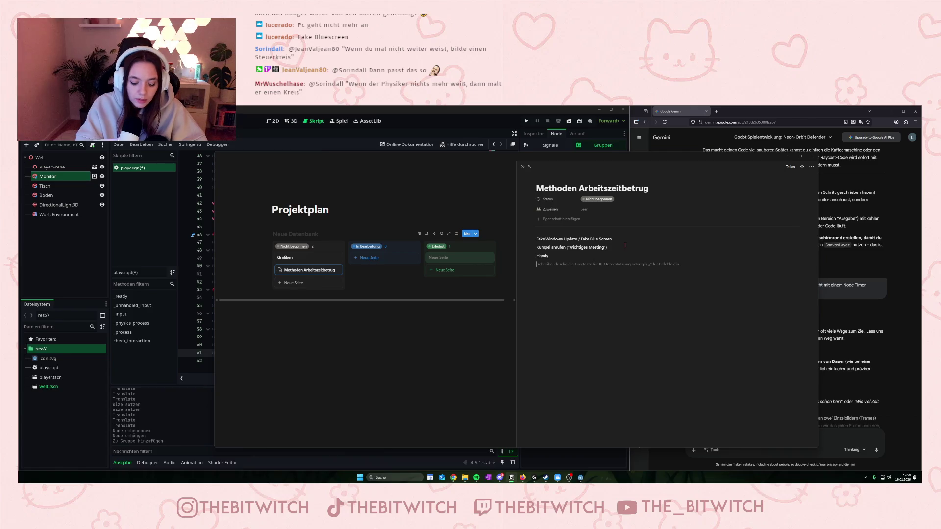
type("Toilett")
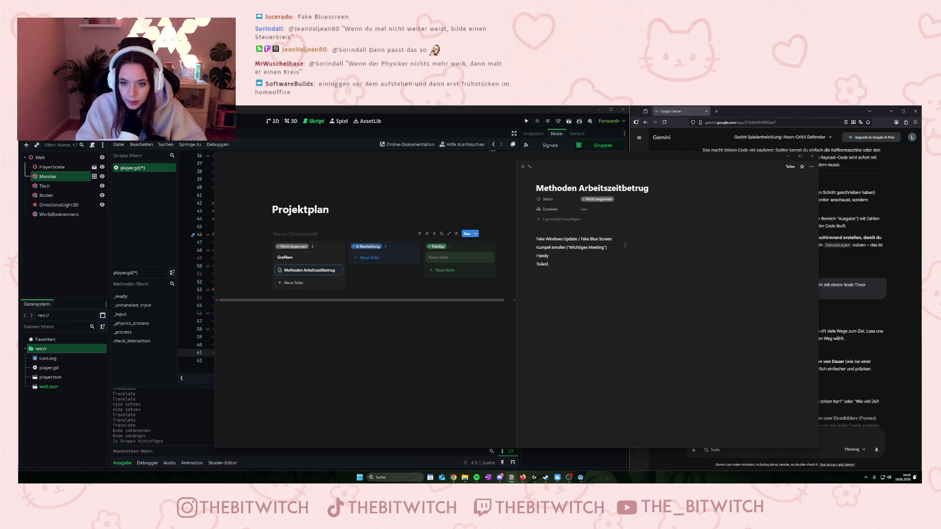
type("enpause")
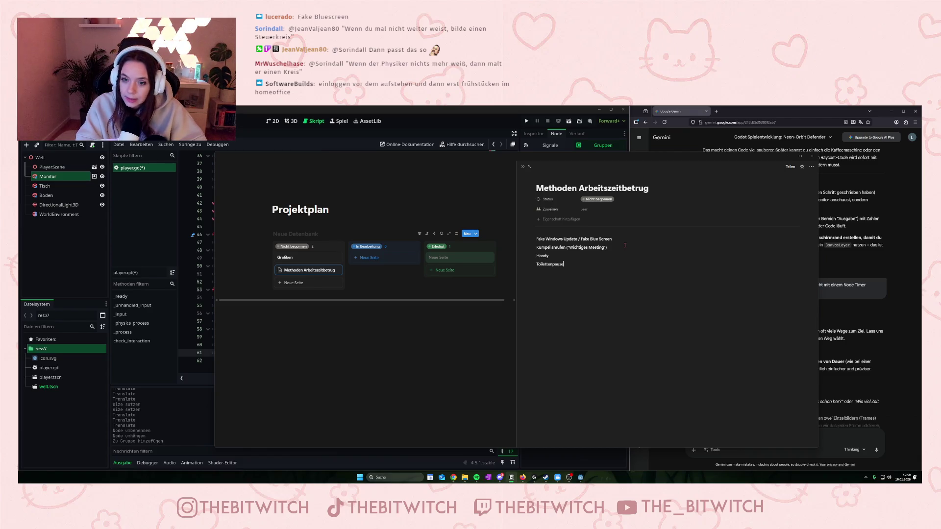
key("Return")
type("Kaffee")
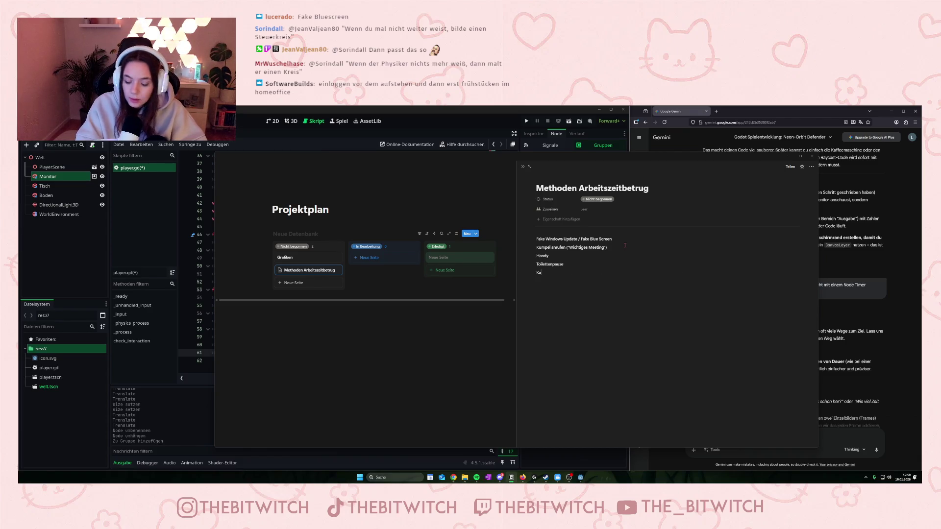
type(" holen")
key("Return")
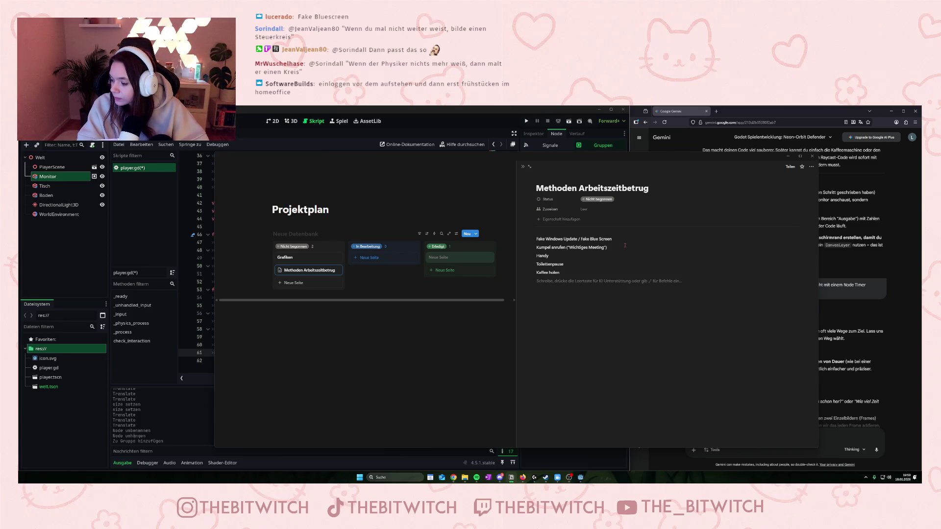
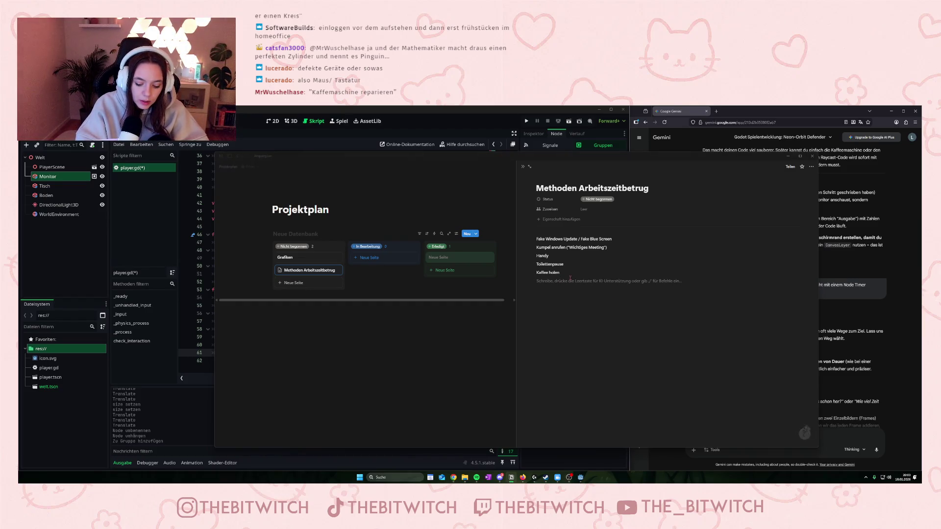
- Add 'Maus defekt (dafür muss man das Kabel ziehen)' to the methods list and begin the next item
type("Maus defekt ")
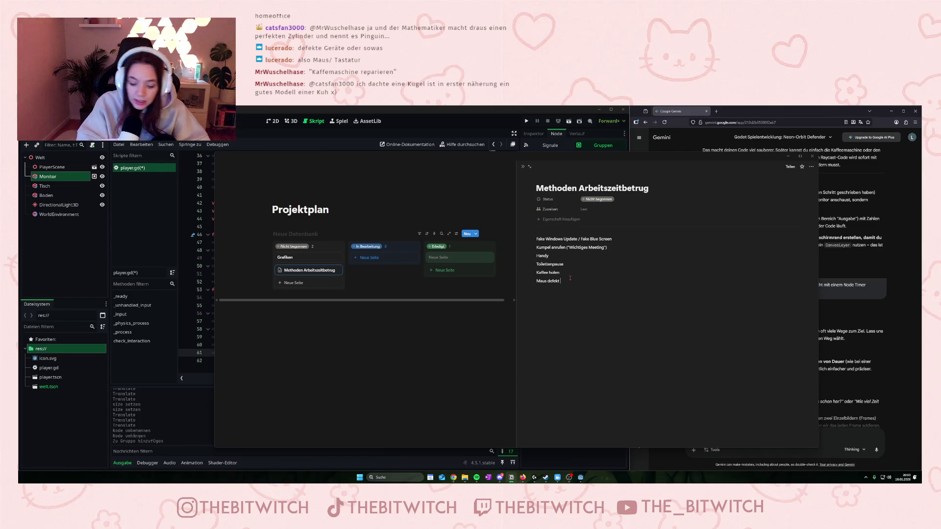
type("(dafür muss m")
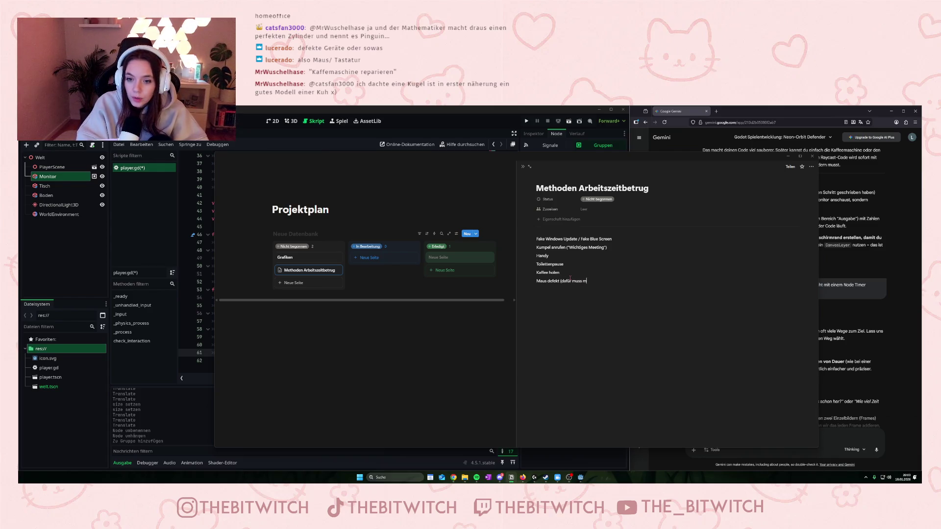
type("an das Kabel ziehen")
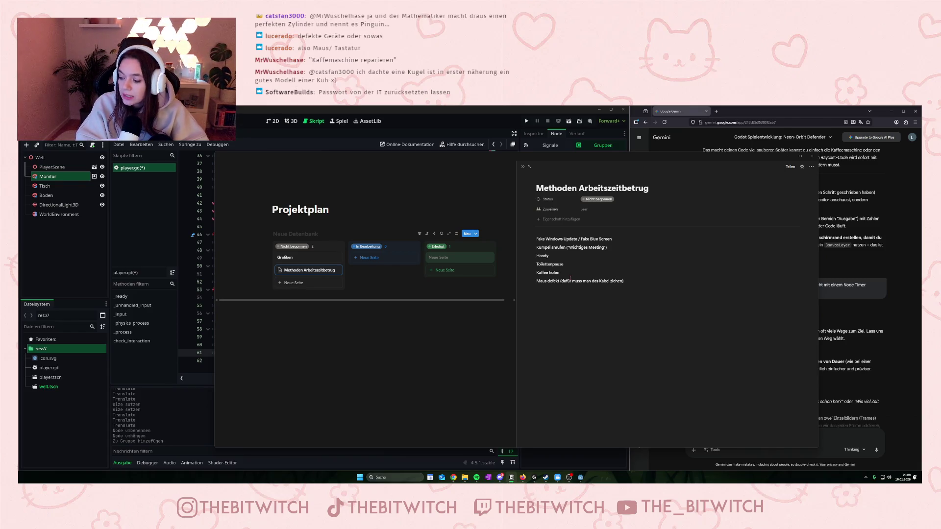
key("Return")
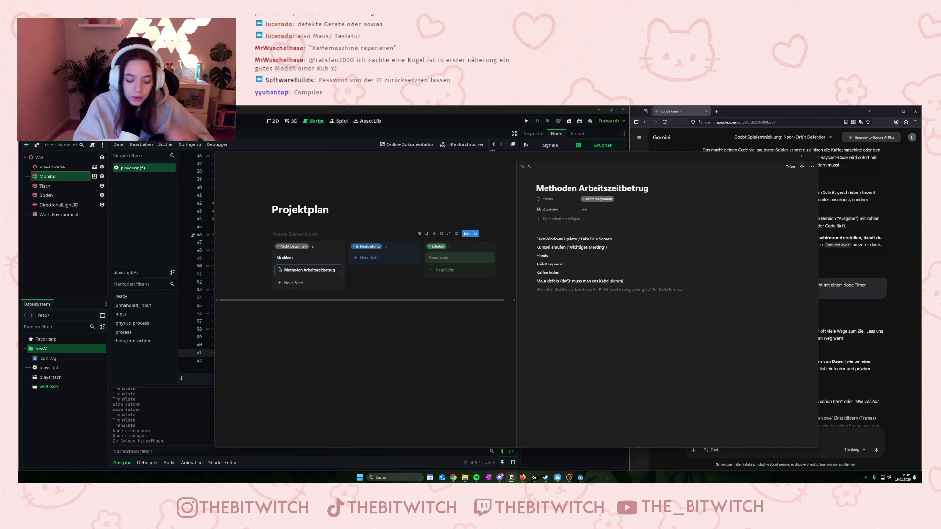
type("H")
type("n")
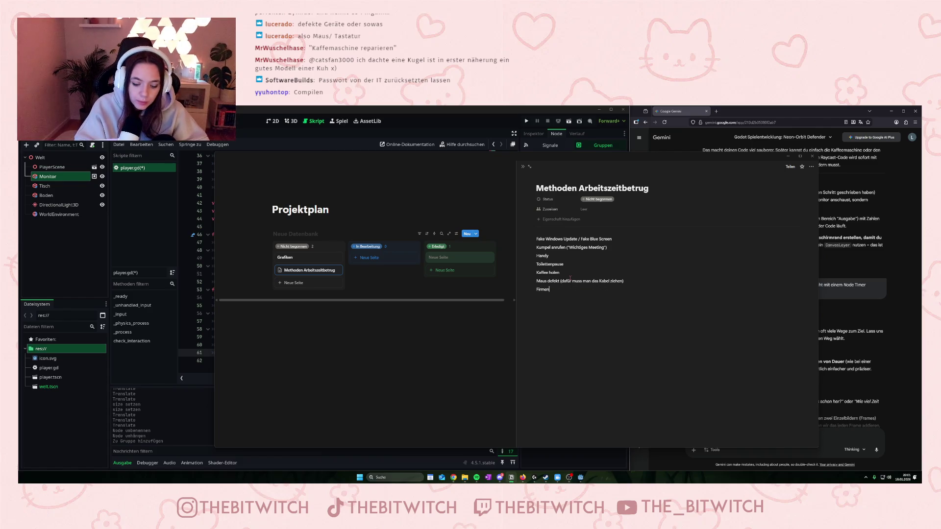
type(" chat mit Freunden")
- Add 'Code kompiliert gerade' to the methods and describe Aufpasser as colleagues who ask questions
key("Return")
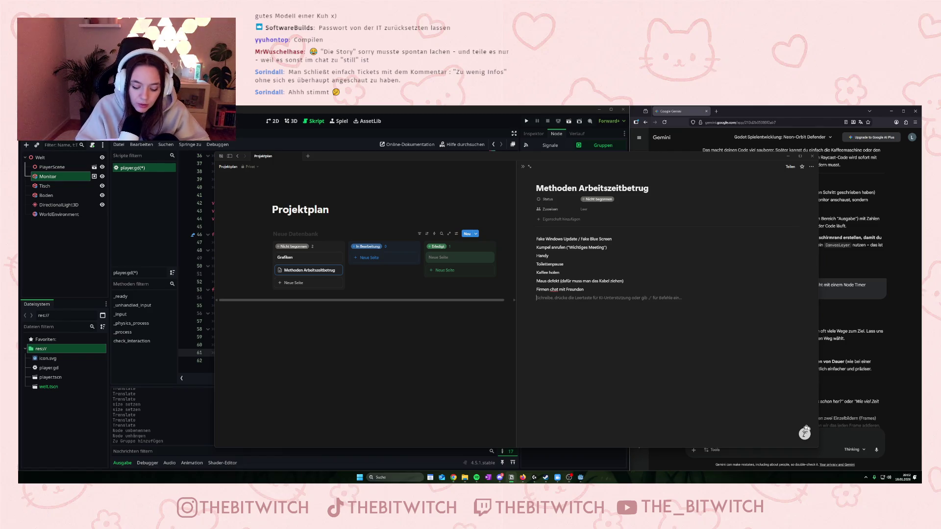
type("Code kompiliert gera")
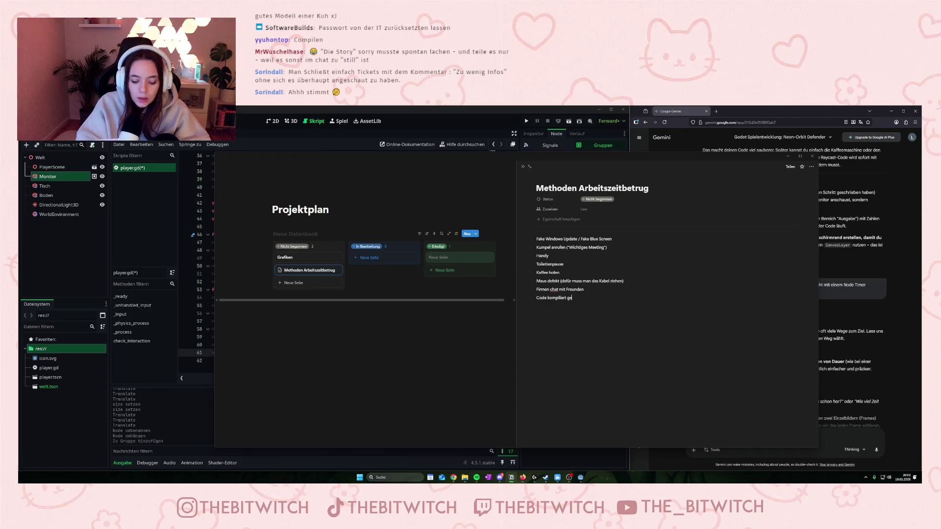
type("de")
key("Return")
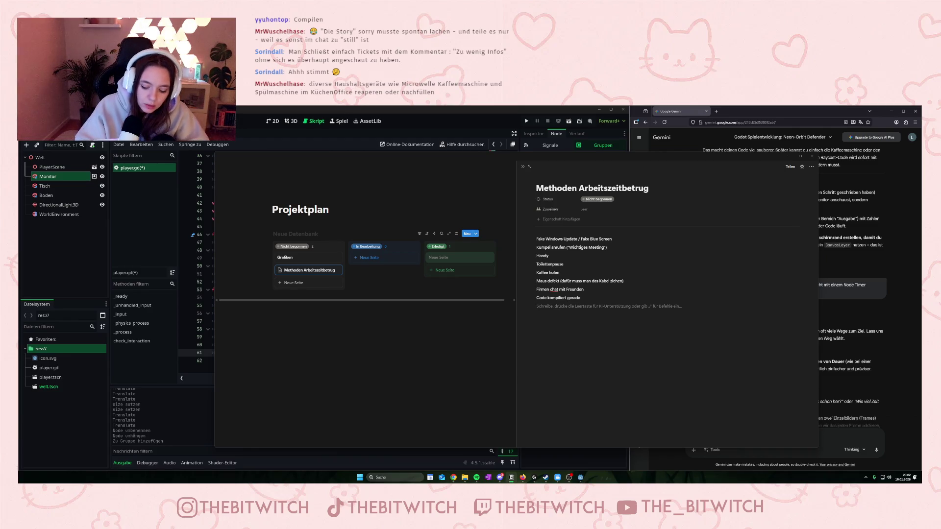
type("Khen")
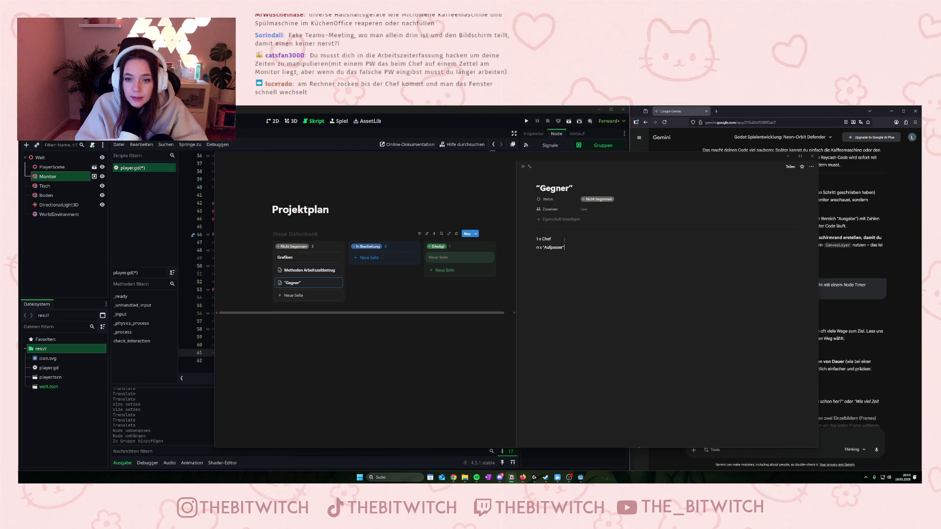
type("V")
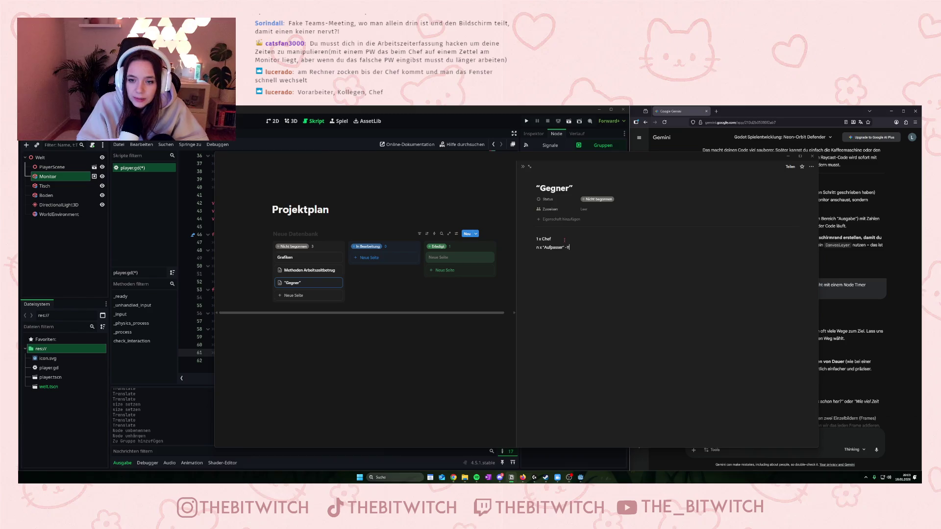
type(" Koll")
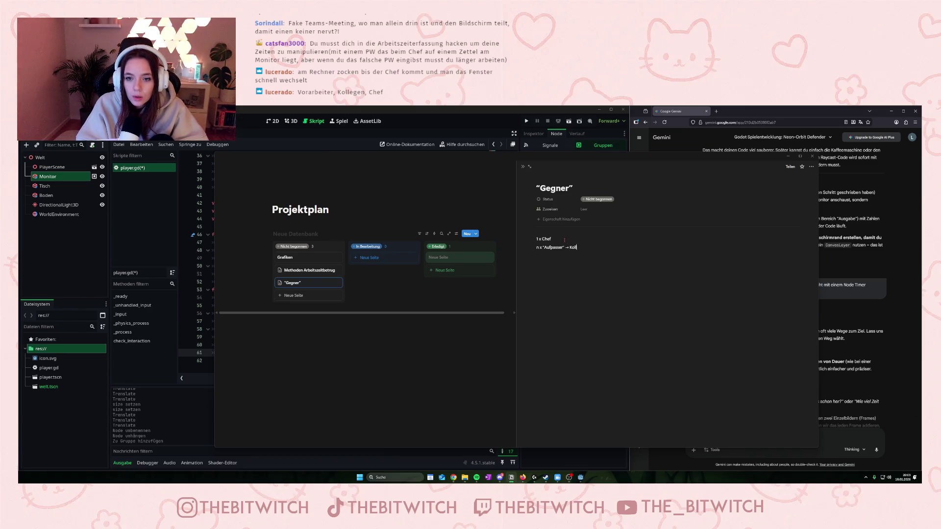
type("egen, die")
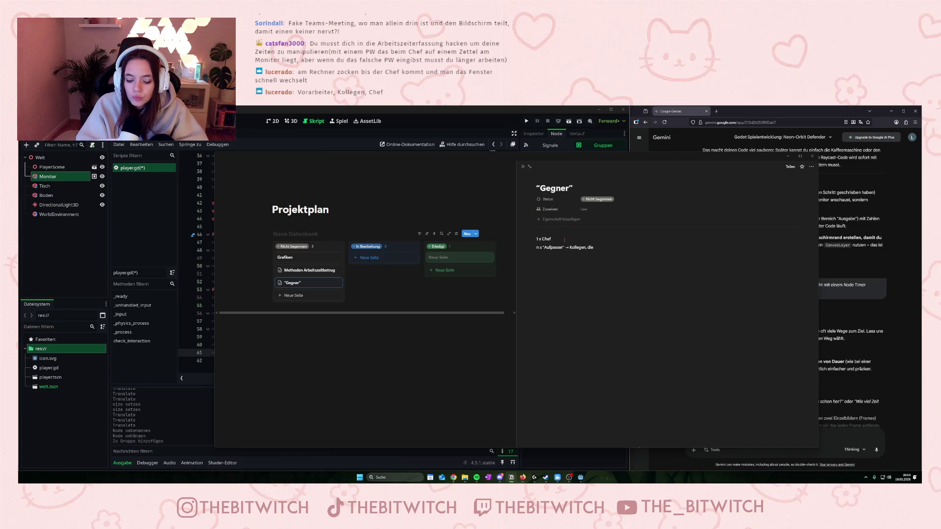
type(" wenn si")
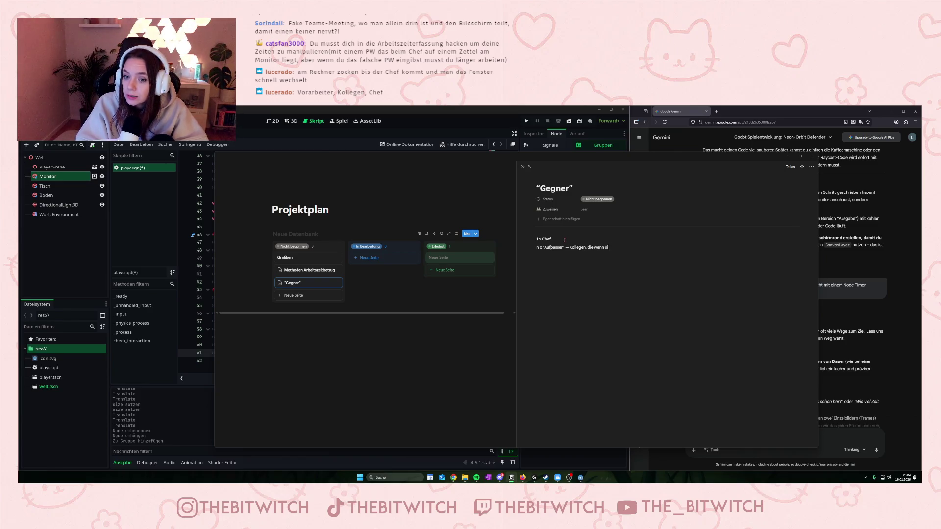
type("e sehen,d")
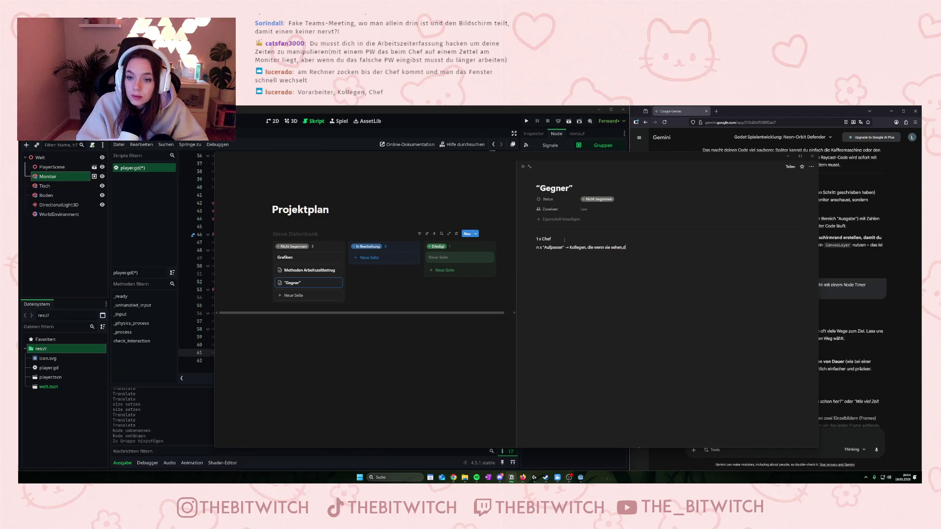
type(" as dass man nicht beschä")
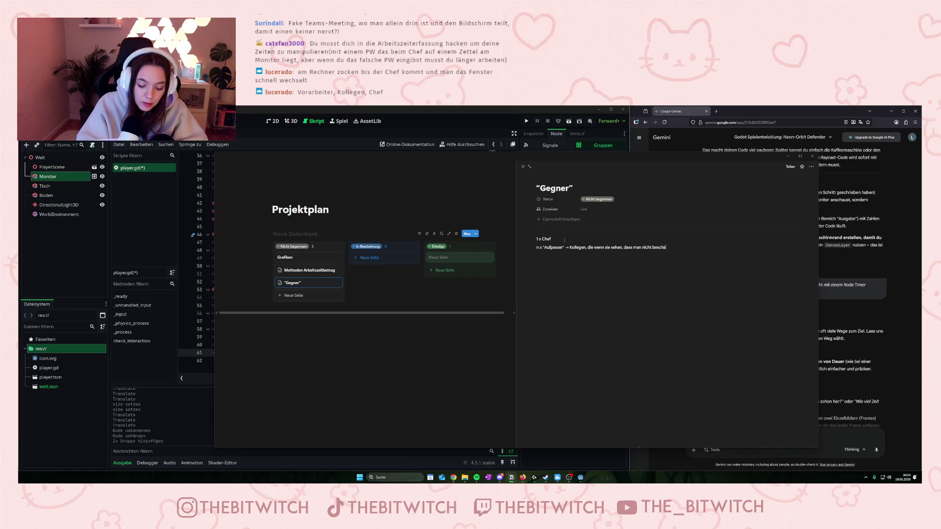
type("igt ist,ankommen und")
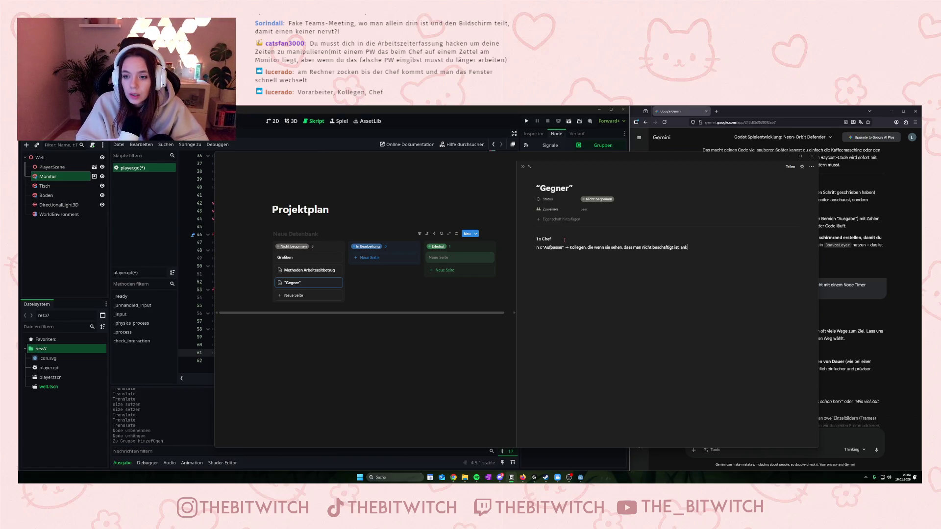
type(" Fragen stellen")
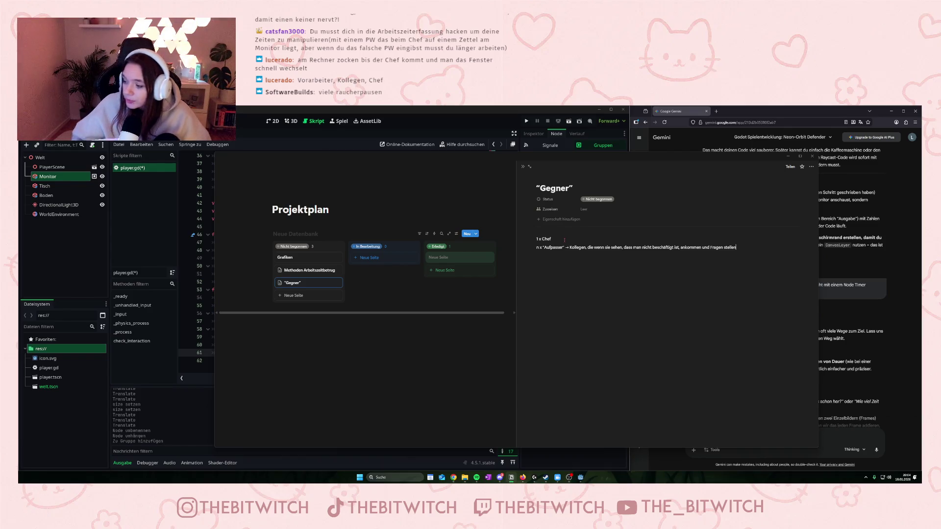
- Go back to the Methoden Arbeitszeitbetrug page from the board
left_click(305, 271)
- Append 'Arbeitszeiterfassung austricksen', 'Tabwechsel' and 'Blumen gießen' to the methods list, then reopen Gegner
left_click(620, 317)
key("Return")
type("Arbeitszeite")
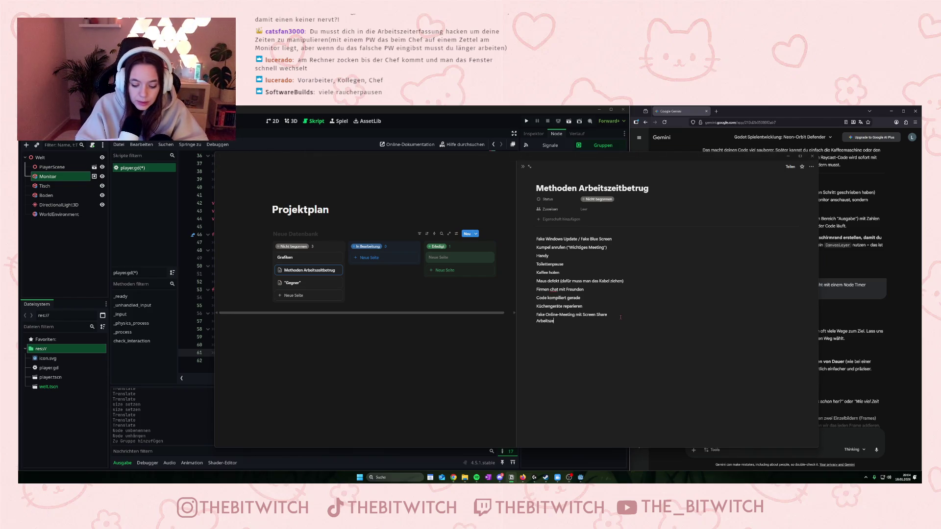
type("rfassung")
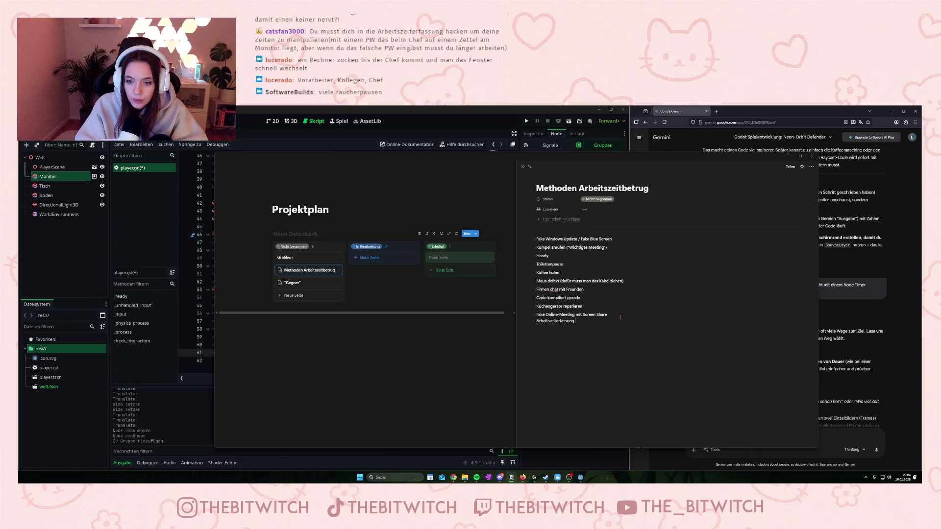
type(" austr")
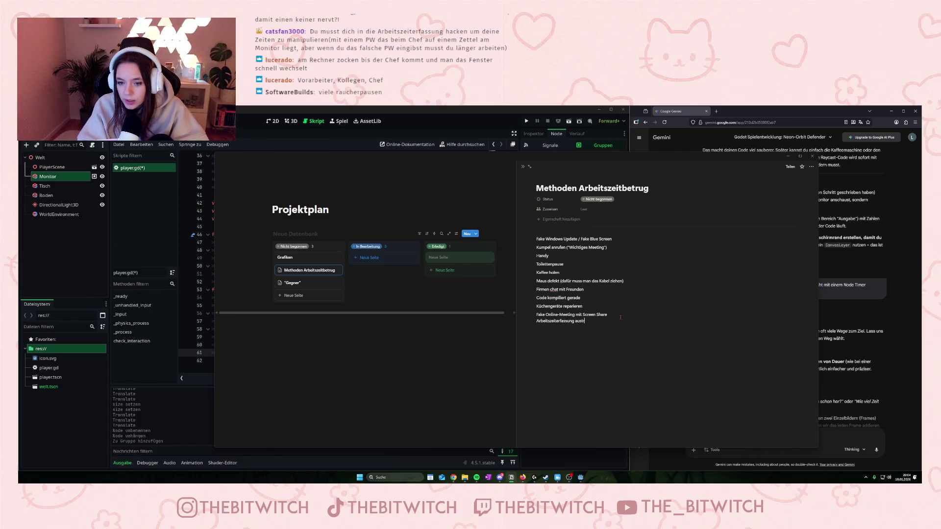
type("icksen")
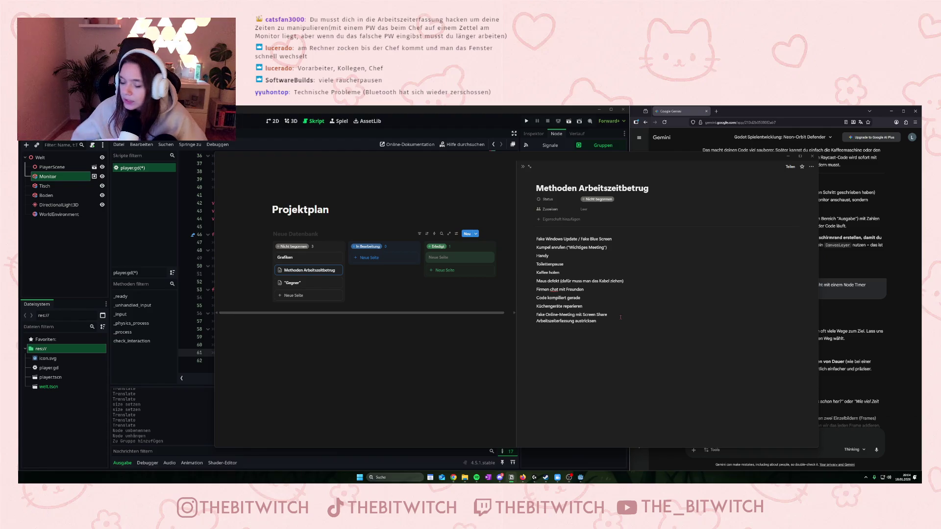
key("Return")
type("Tabwec")
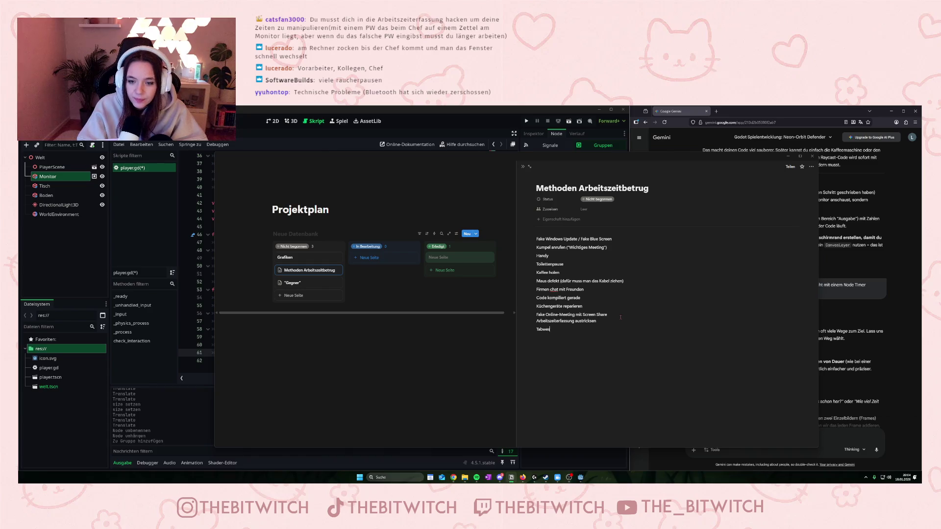
type("hsel")
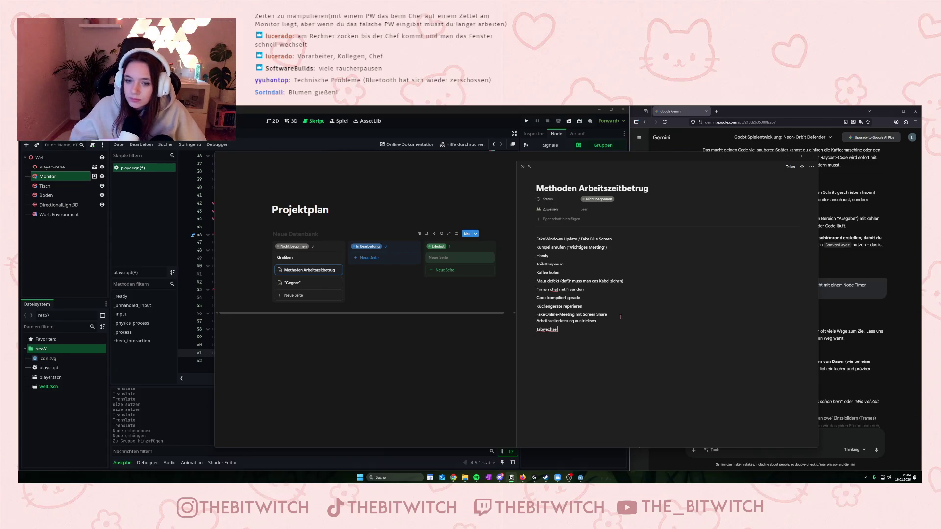
key("Return")
type("Blumen")
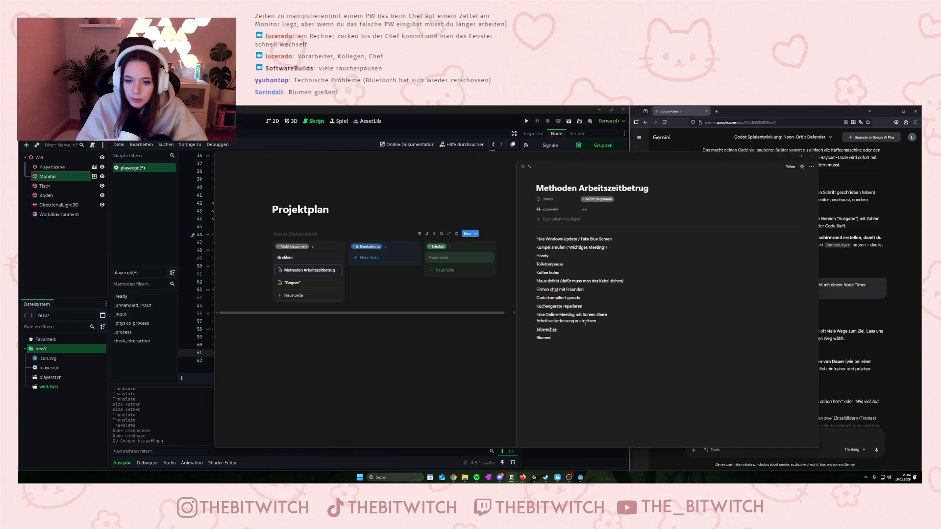
type(" gießen")
key("BackSpace")
key("BackSpace")
key("BackSpace")
type("eßen")
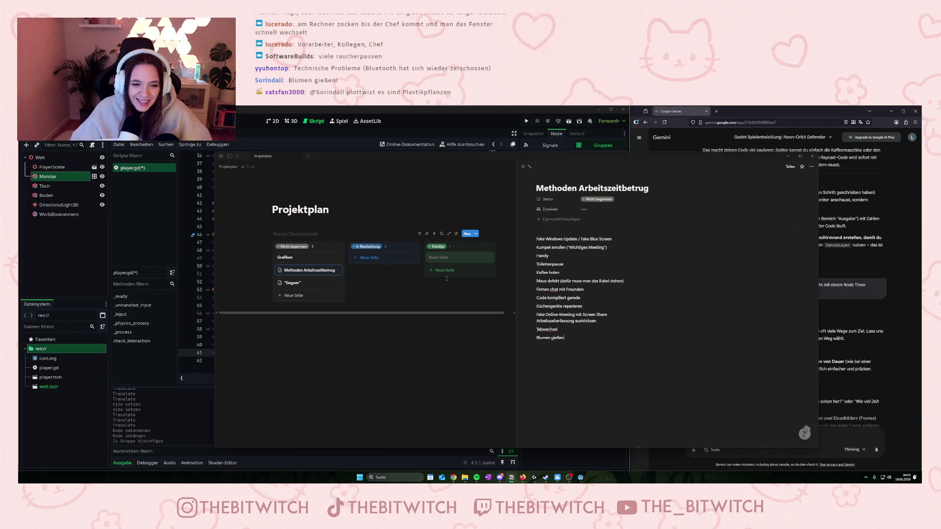
left_click(360, 299)
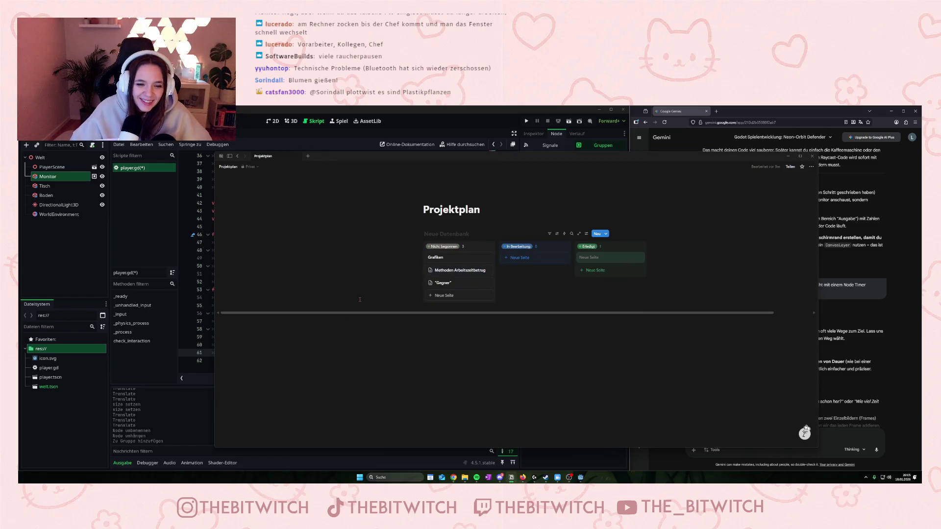
left_click(439, 284)
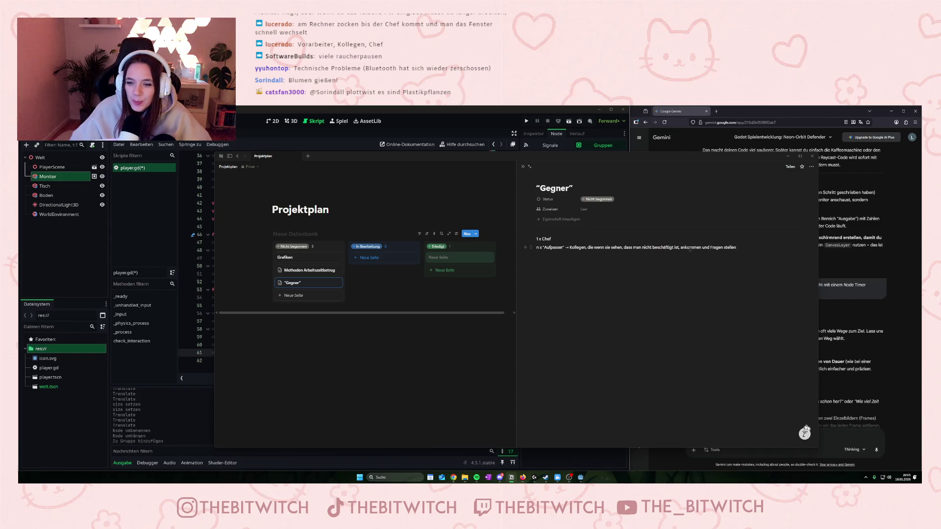
- Trim the Gegner page's first line back to just '1 x Chef'
type("->")
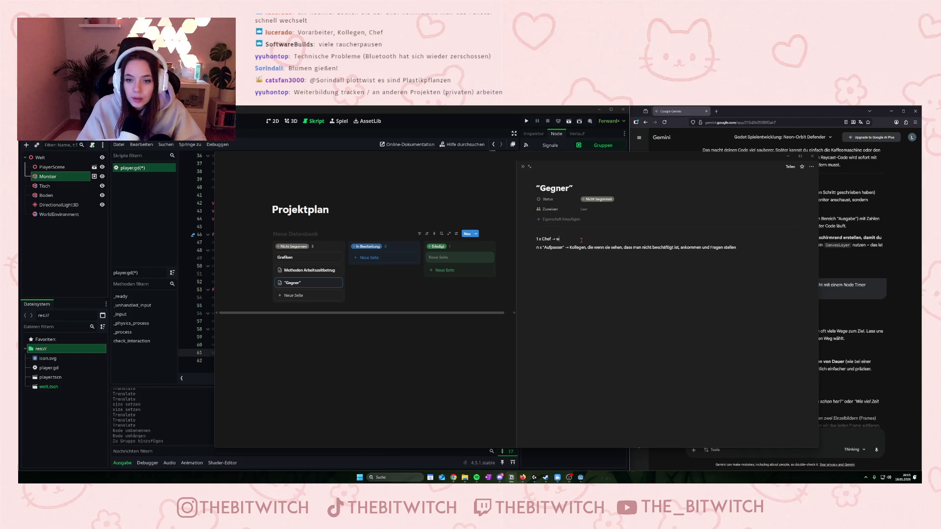
type(" man erw")
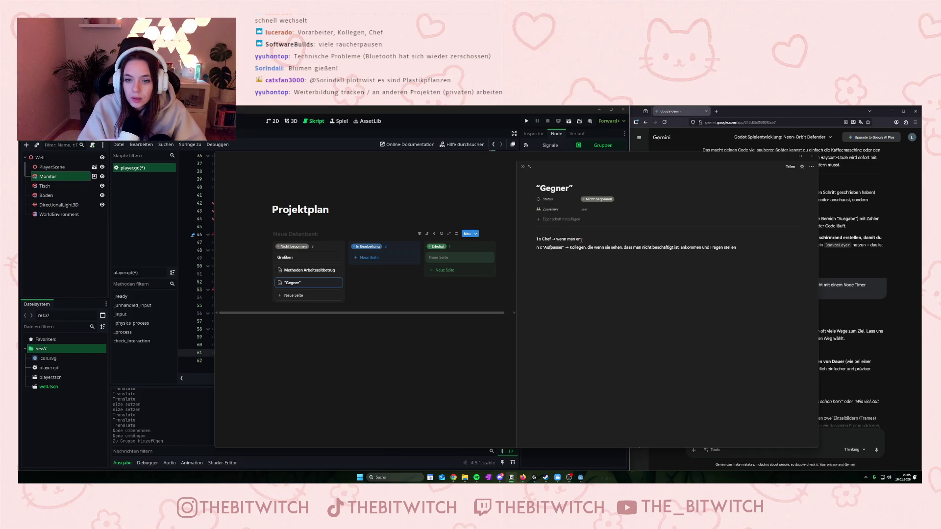
key("BackSpace")
key("BackSpace")
key("BackSpace")
key("BackSpace")
key("BackSpace")
key("BackSpace")
key("Return")
key("BackSpace")
- Create an 'Erwischt-Logik' card in Nicht begonnen and open its empty page
left_click(293, 295)
type("Erwischt")
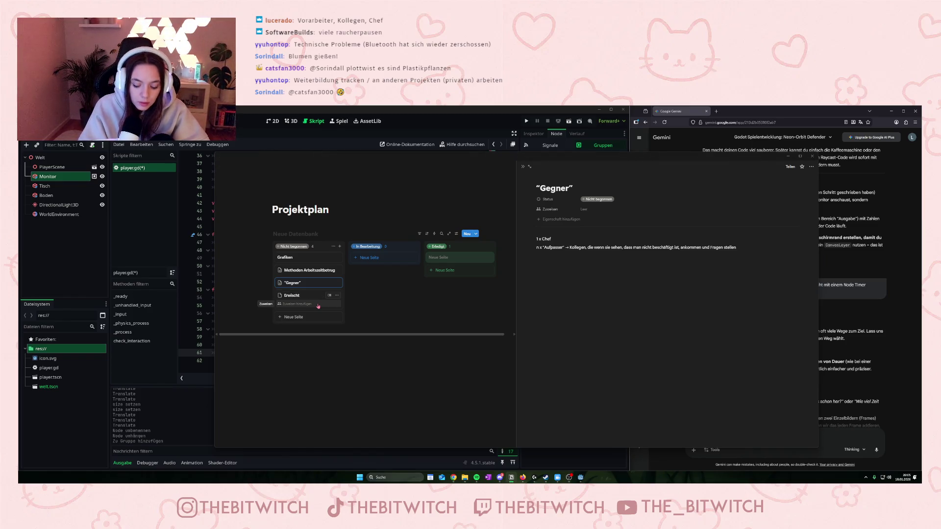
type("-Logik")
key("Return")
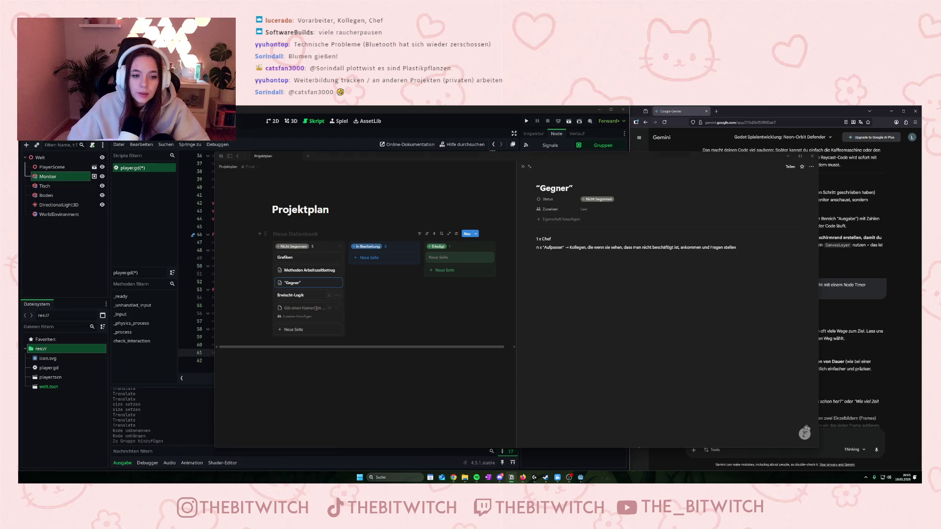
key("Escape")
left_click(304, 297)
left_click(581, 246)
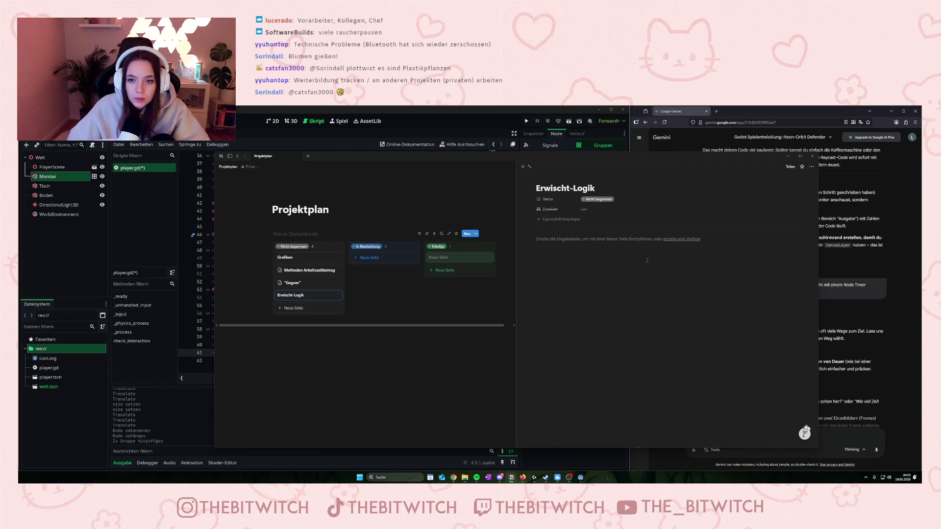
- Write 'Wenn man erwischt wird (egal ob Chef oder Aufpasser), muss man 10 Minuten arbeiten' in Erwischt-Logik
type("Wenn")
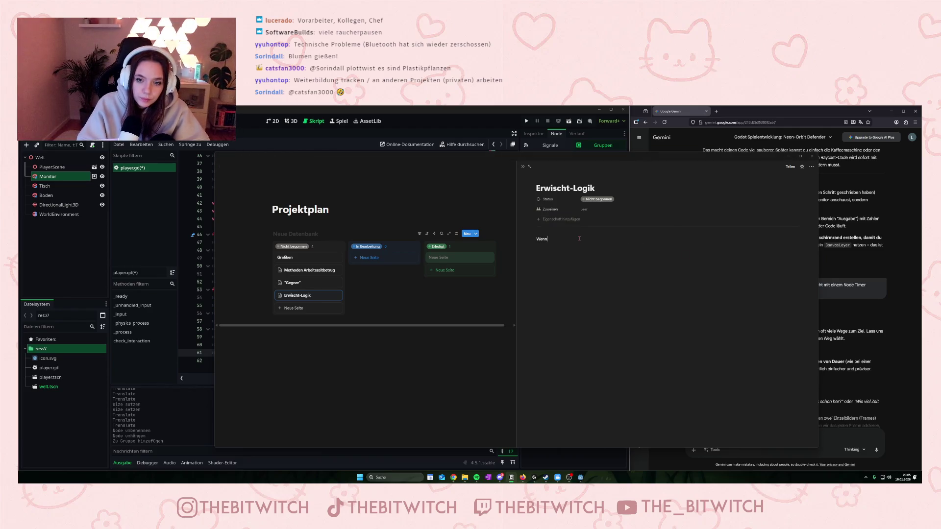
type(" man erwischt wird")
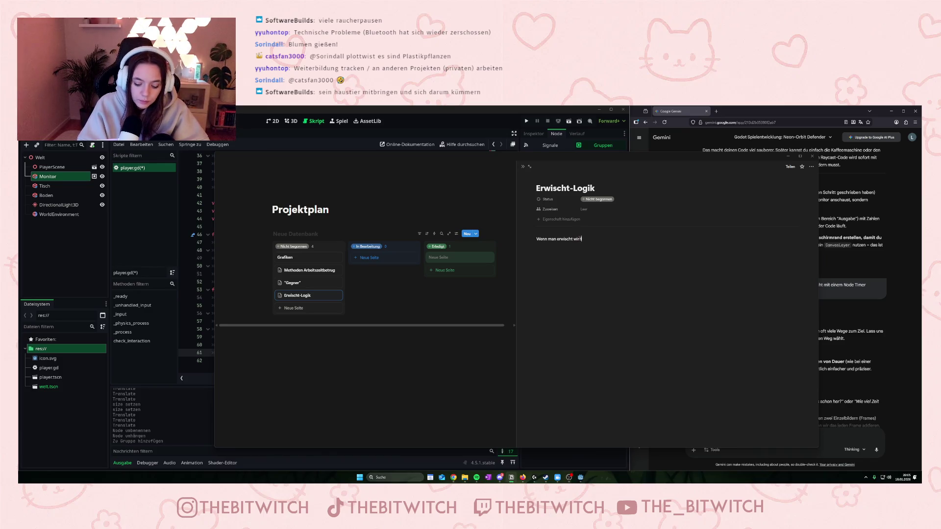
type(" (egal ob")
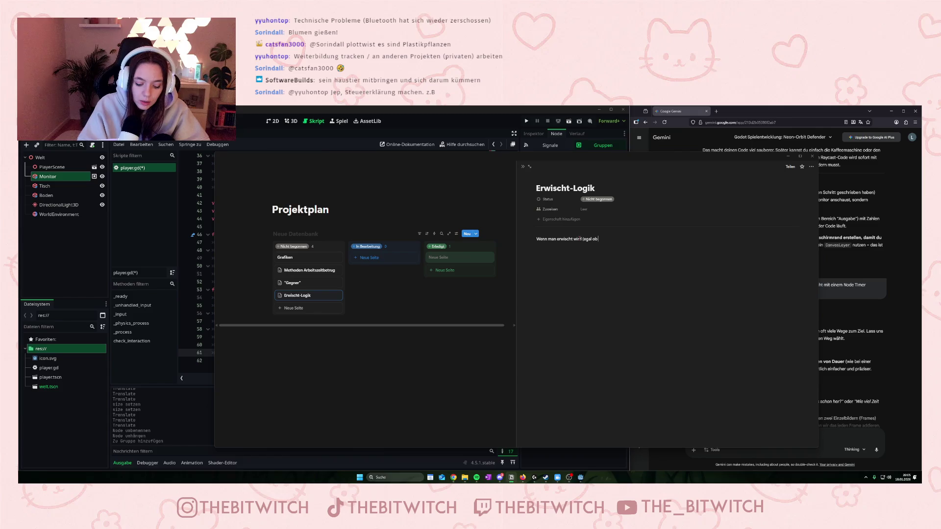
type(" Chef oder Aufpasser)")
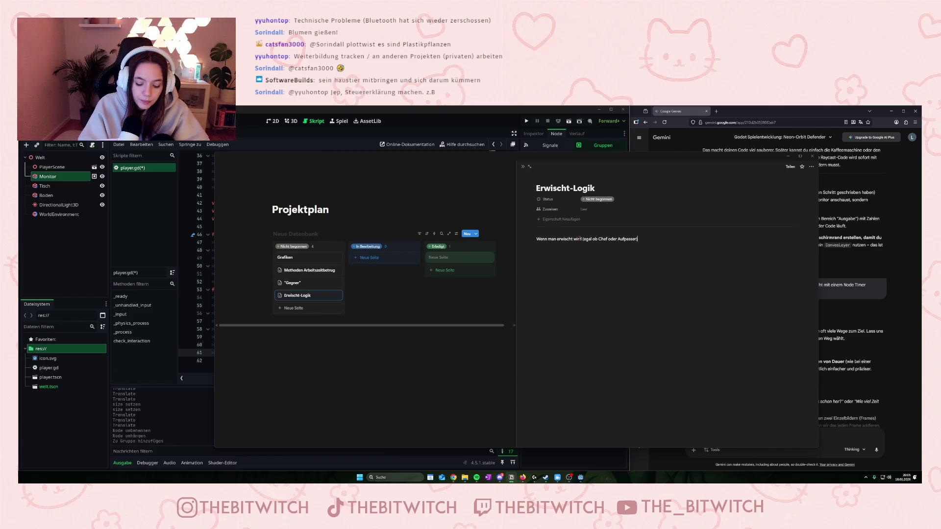
type(", muss man ")
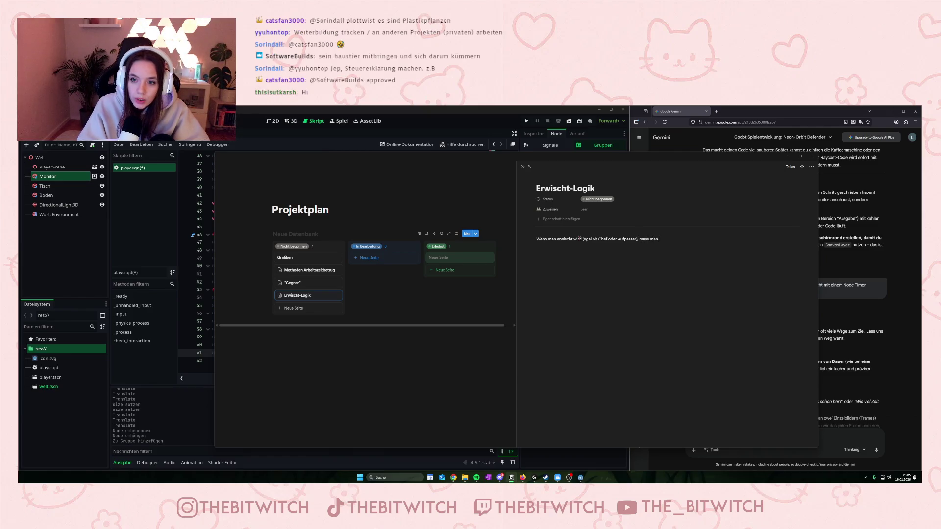
type("10 Minuten")
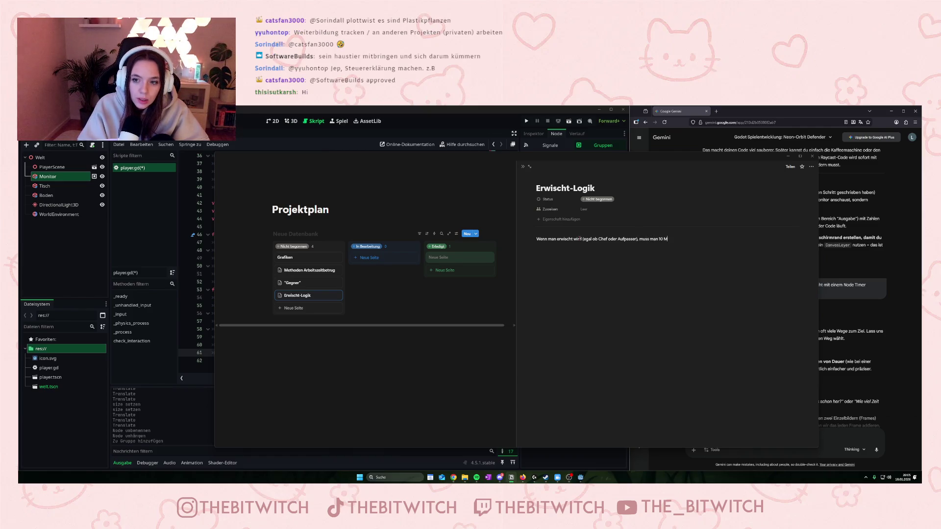
type("en arbeiten")
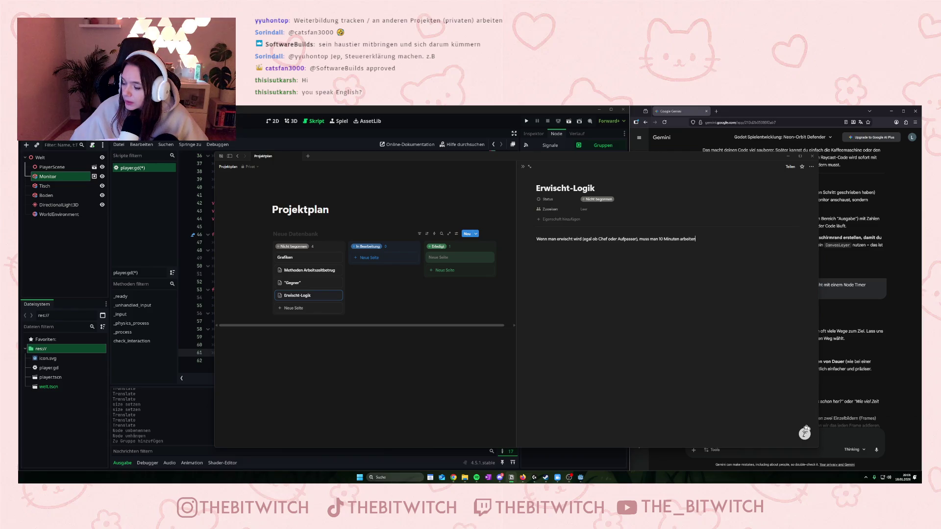
left_click(309, 270)
- Add 'An privaten Projekten arbeiten' to the methods list and return to Erwischt-Logik
left_click(572, 348)
type("An")
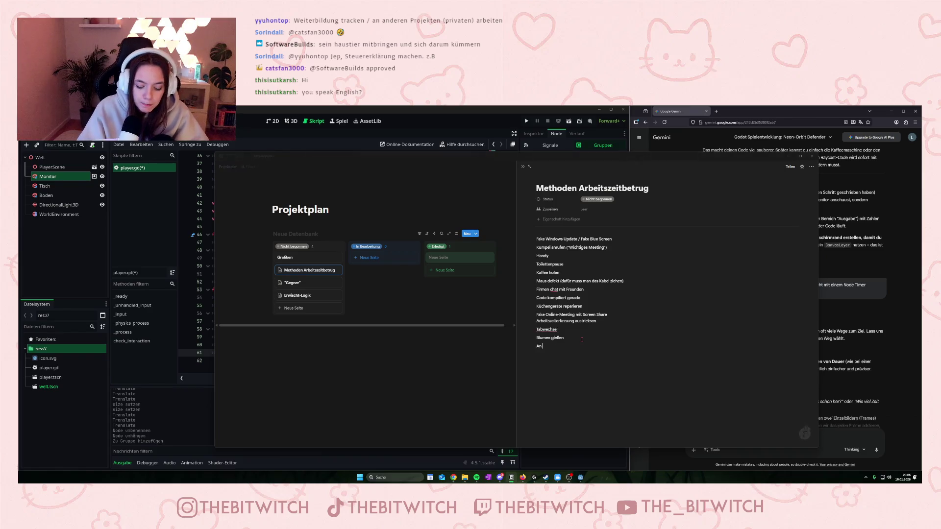
type(" privaten Pro")
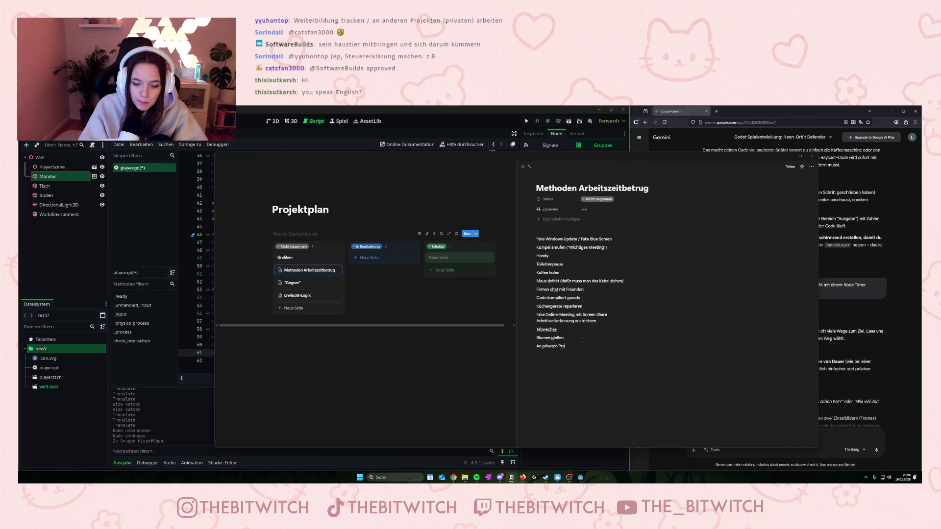
type("jekten arbeiten")
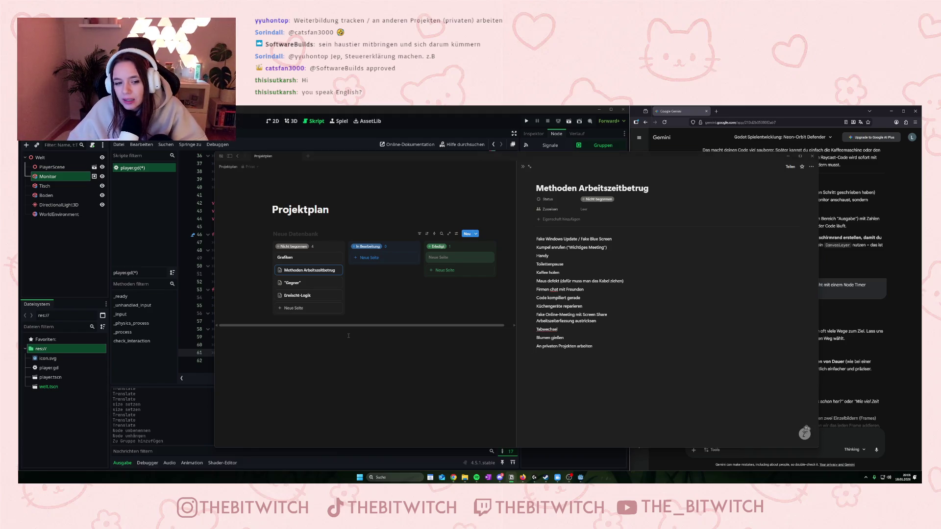
left_click(309, 297)
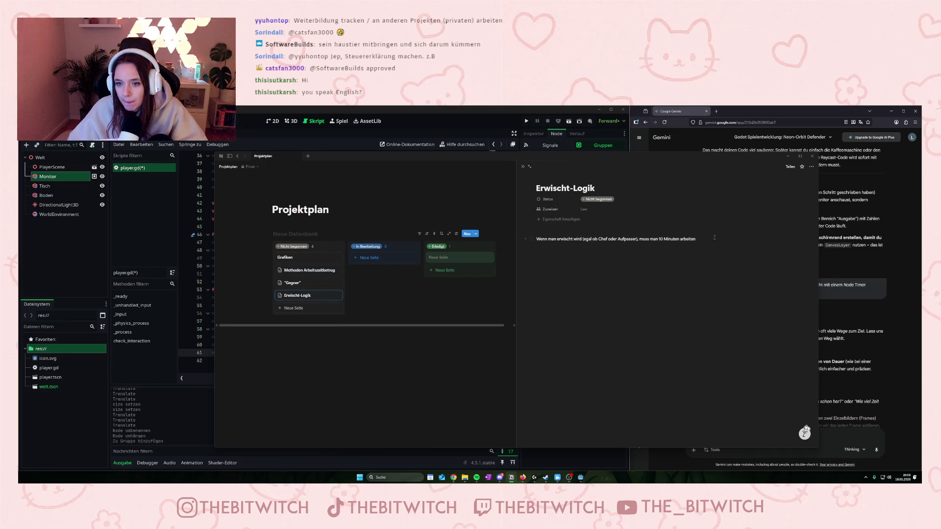
- Create a 'Zeit-Tracking' card below Erwischt-Logik and put the cursor in its page body
left_click(294, 308)
type("Zeit")
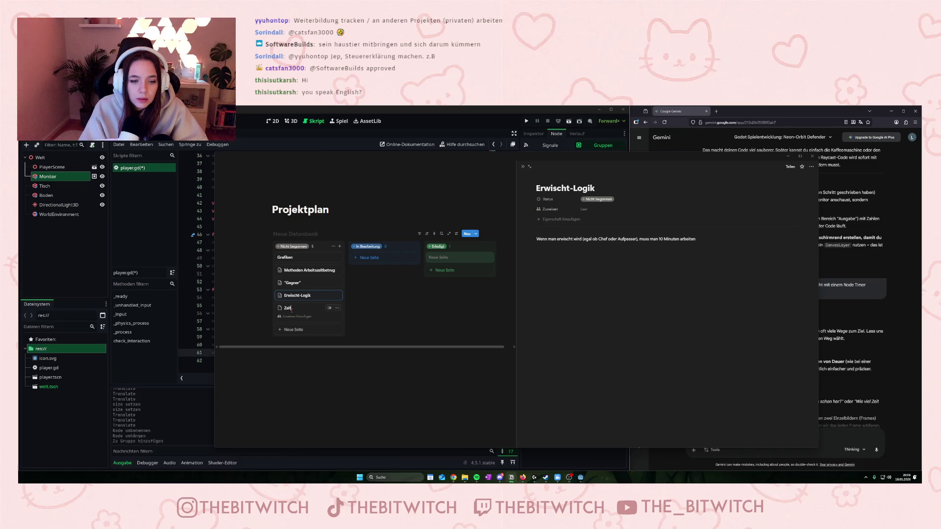
type(" T")
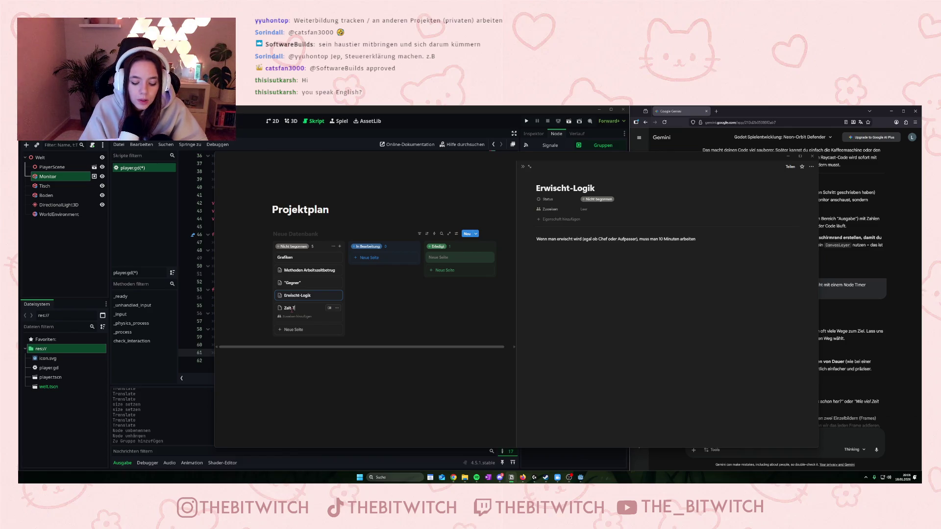
type("racking")
key("Return")
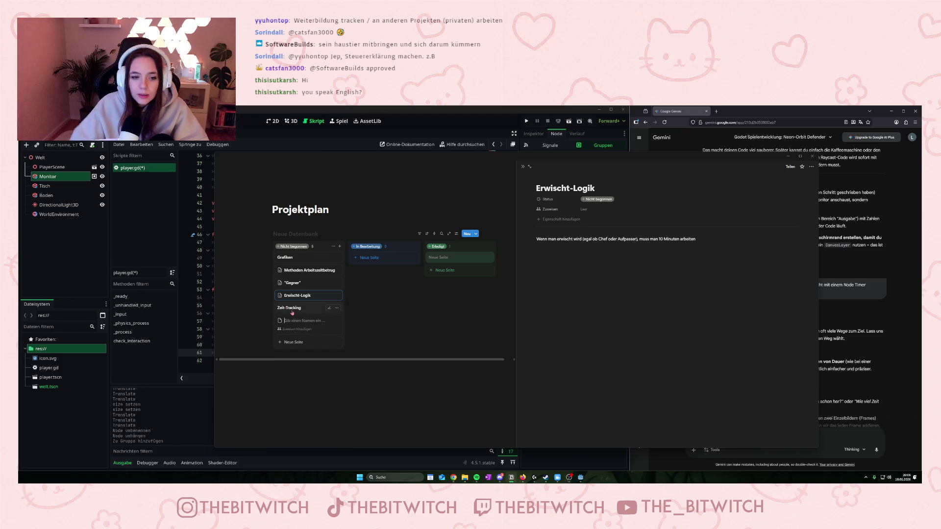
left_click(580, 221)
left_click(616, 239)
left_click(616, 238)
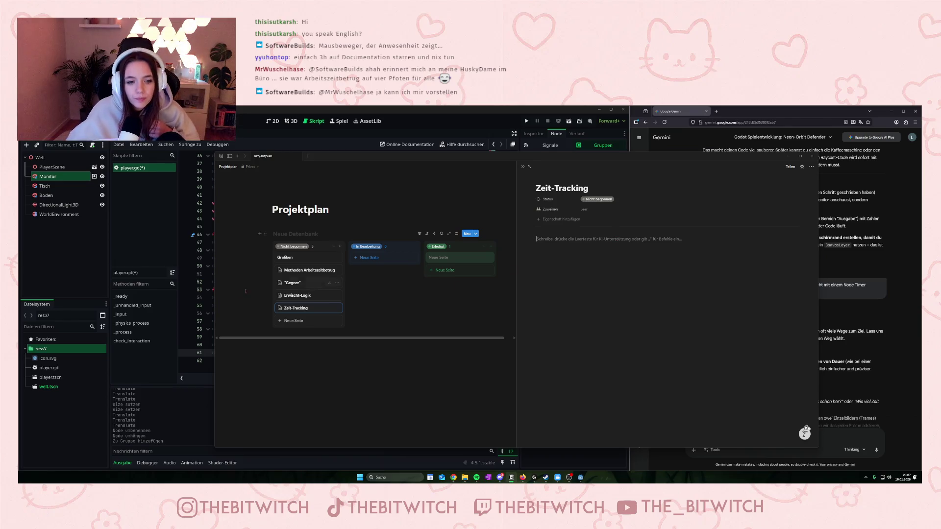
- Add 'Dokumentation "lesen"' to the end of the Methoden Arbeitszeitbetrug list
left_click(299, 271)
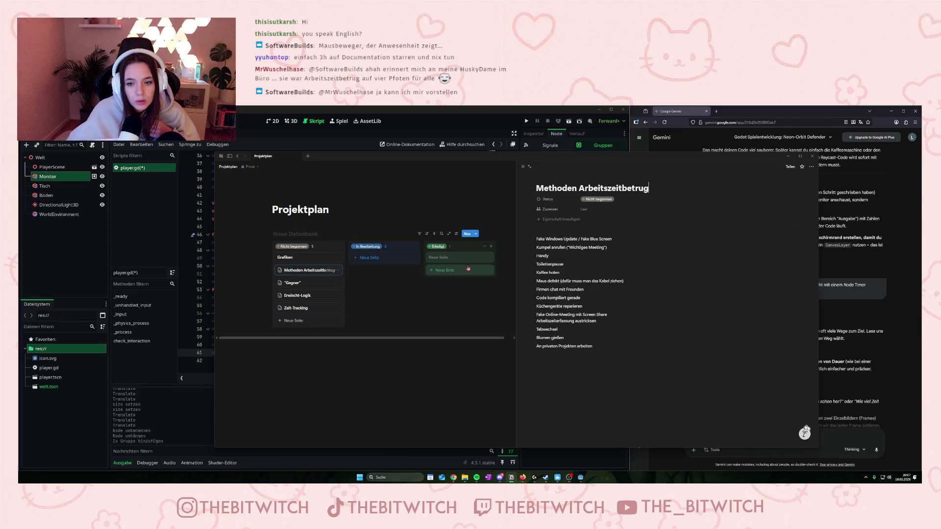
left_click(549, 354)
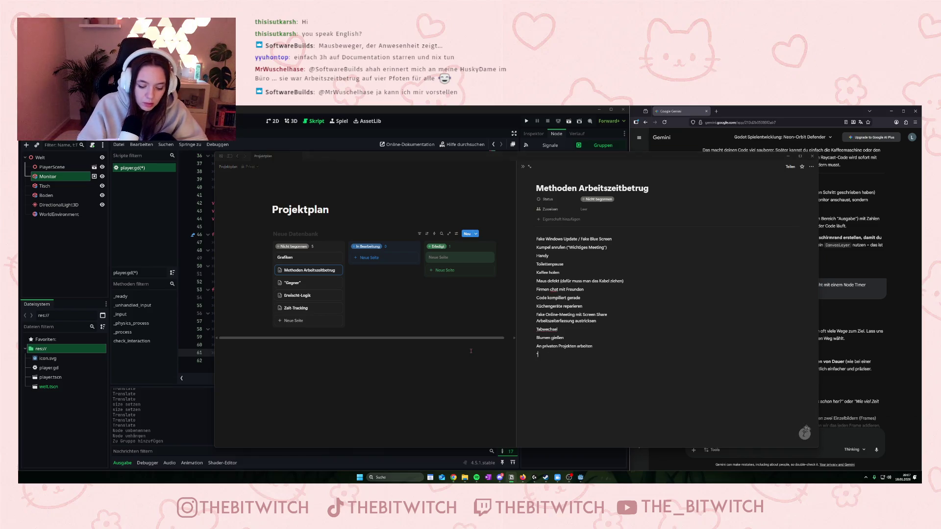
type("Doku")
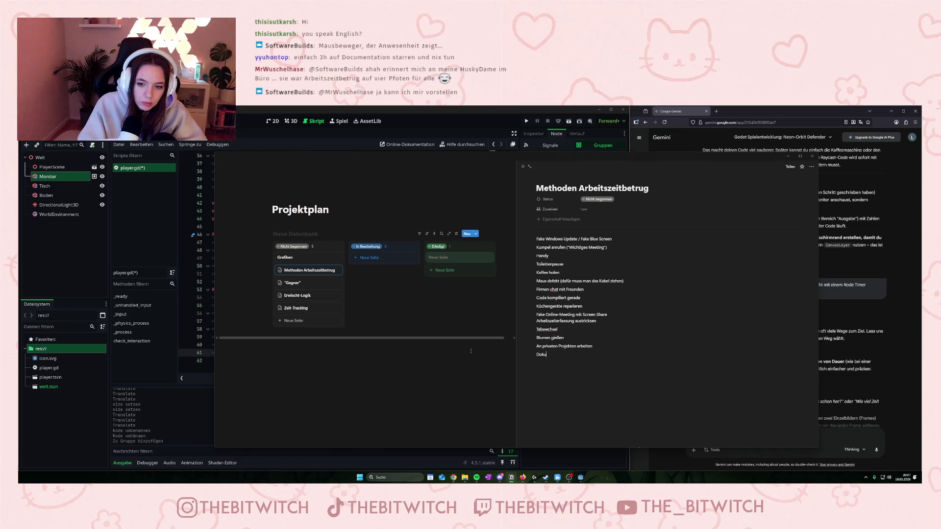
type("tation")
type("lesen\"")
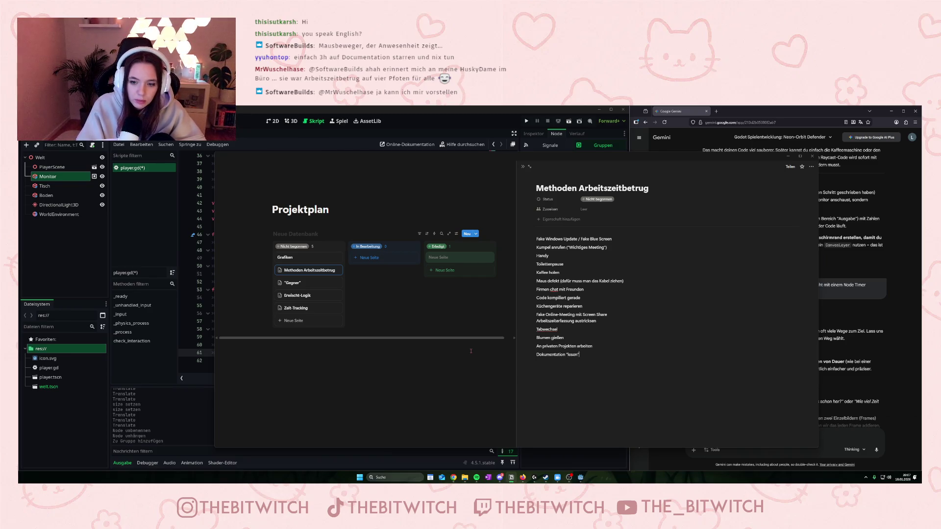
- Close the side page and add a 'Sounds' card to Nicht begonnen
left_click(456, 343)
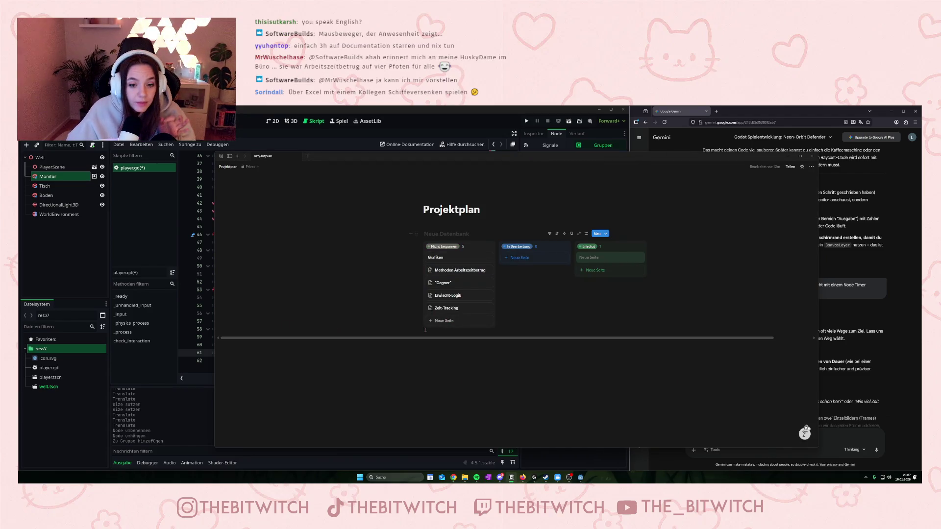
left_click(430, 321)
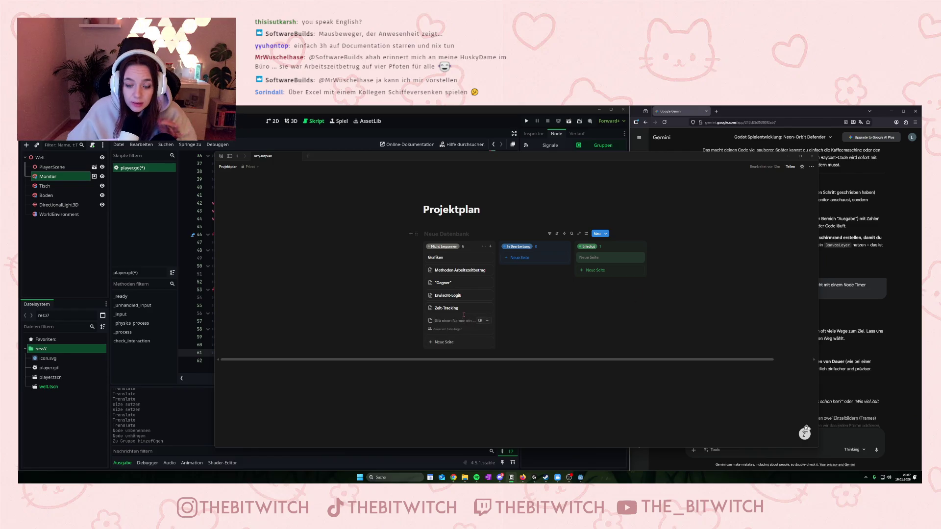
type("Sounds")
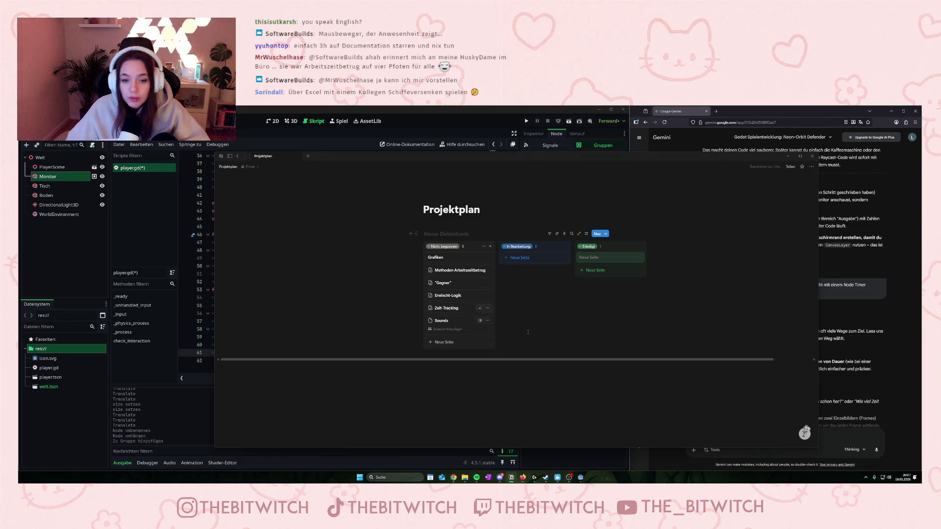